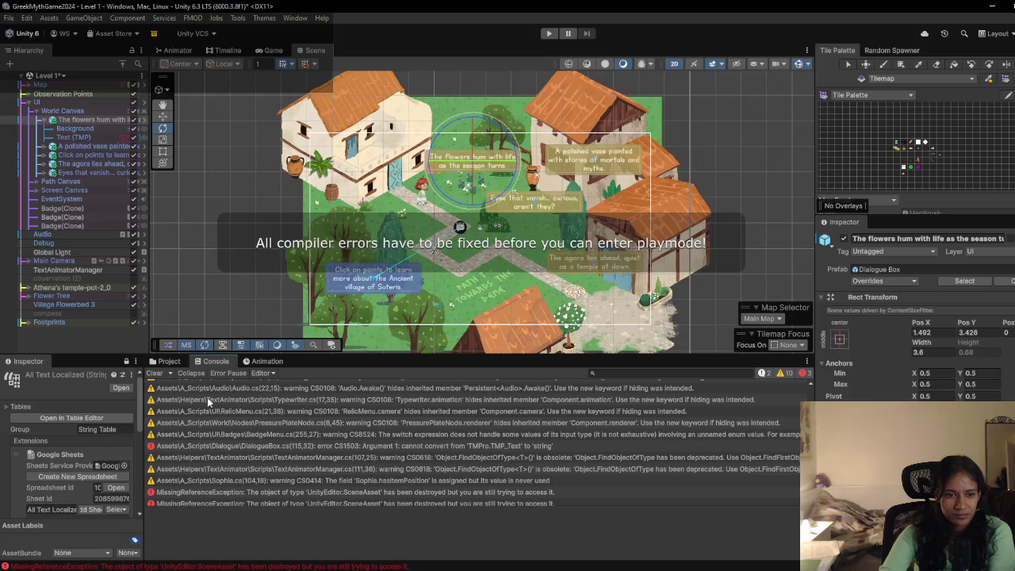
Step: Clear the Console, open DialogueBox.cs at line 115 from the CS1503 error, and delete the wrong tmp argument
{"action": "left_click", "coordinate": [156, 374]}
{"action": "left_click", "coordinate": [272, 387]}
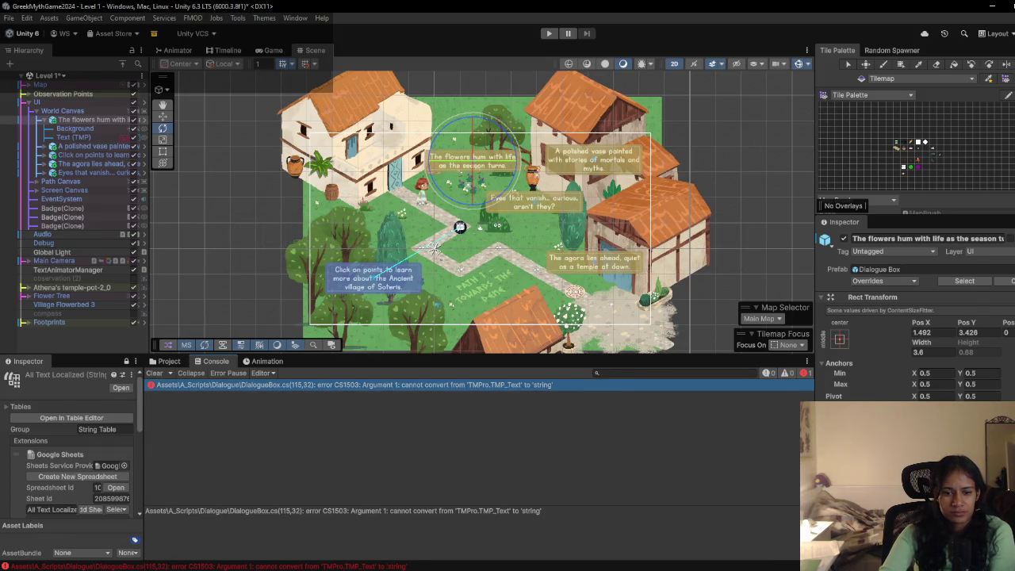
{"action": "key", "text": "alt+Tab"}
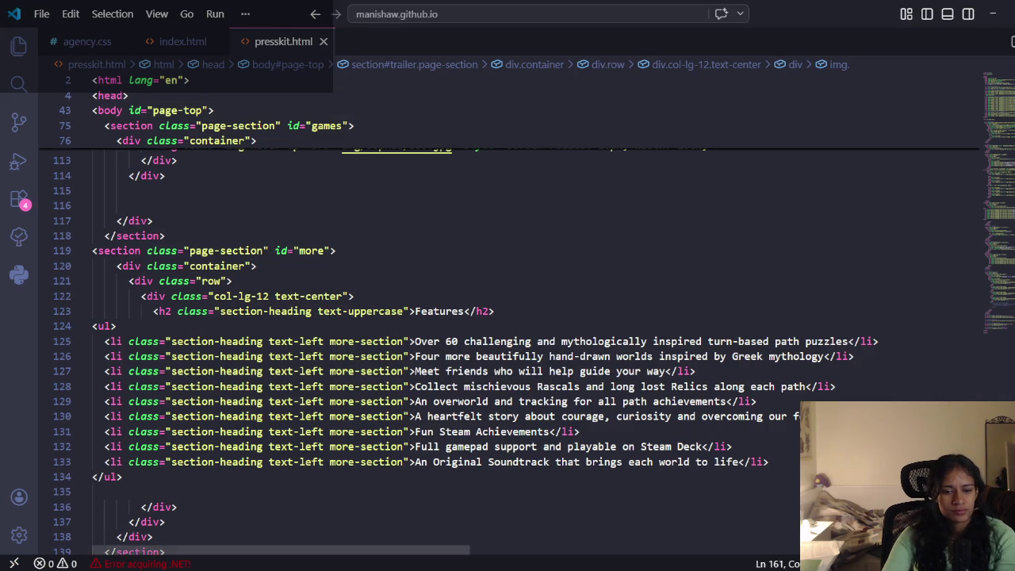
{"action": "key", "text": "alt+Tab"}
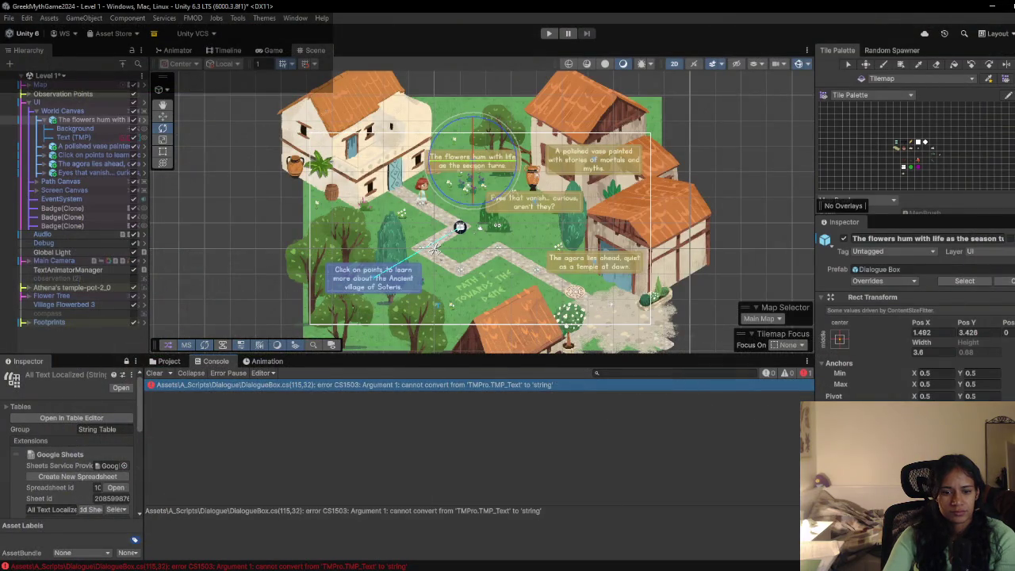
{"action": "double_click", "coordinate": [458, 384]}
{"action": "key", "text": "BackSpace"}
{"action": "key", "text": "BackSpace"}
{"action": "key", "text": "BackSpace"}
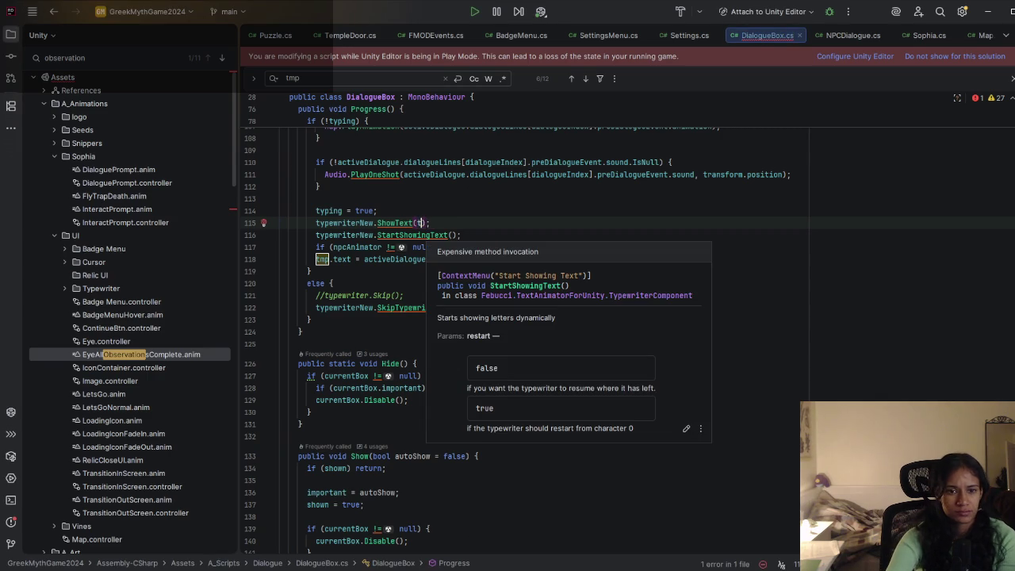
Step: Search the script for tmp and copy tmp.text from line 118
{"action": "key", "text": "ctrl+f"}
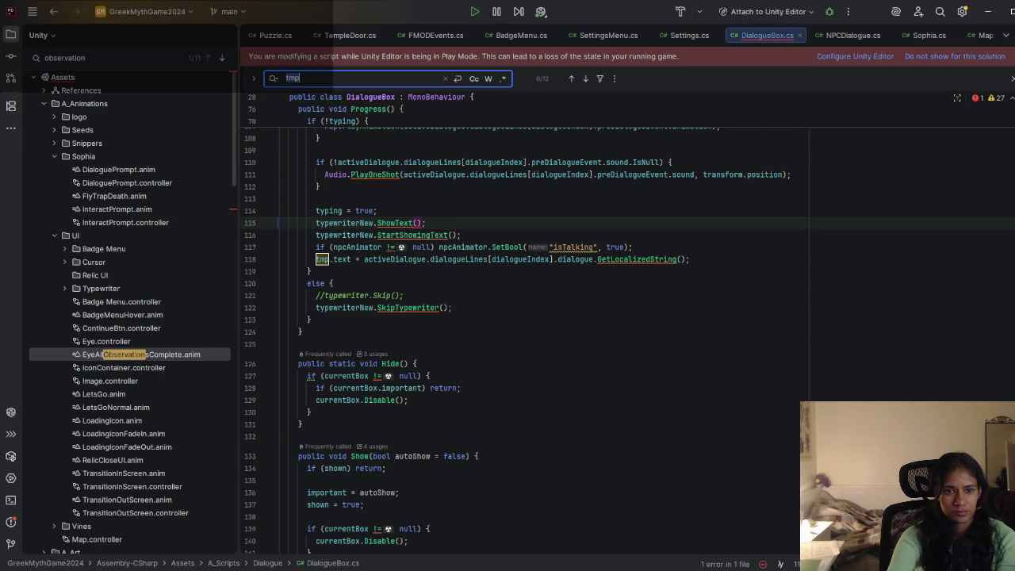
{"action": "key", "text": "Return"}
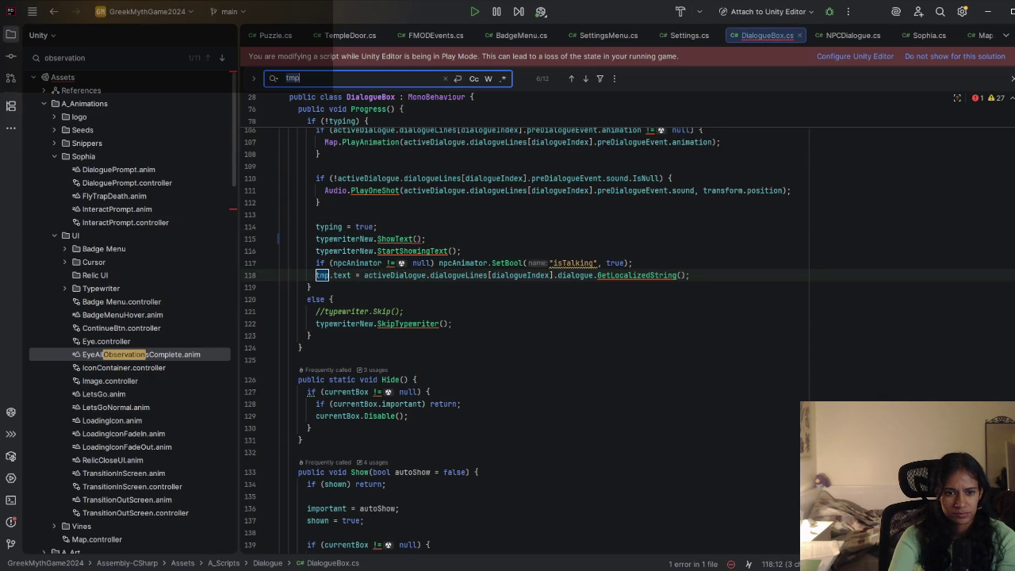
{"action": "key", "text": "Escape"}
{"action": "key", "text": "ctrl+w"}
Step: Paste tmp.text into the ShowText() call on line 115 and remove the stray space
{"action": "left_click", "coordinate": [417, 239]}
{"action": "type", "text": "tmp.text"}
{"action": "left_click", "coordinate": [422, 239]}
{"action": "key", "text": "BackSpace"}
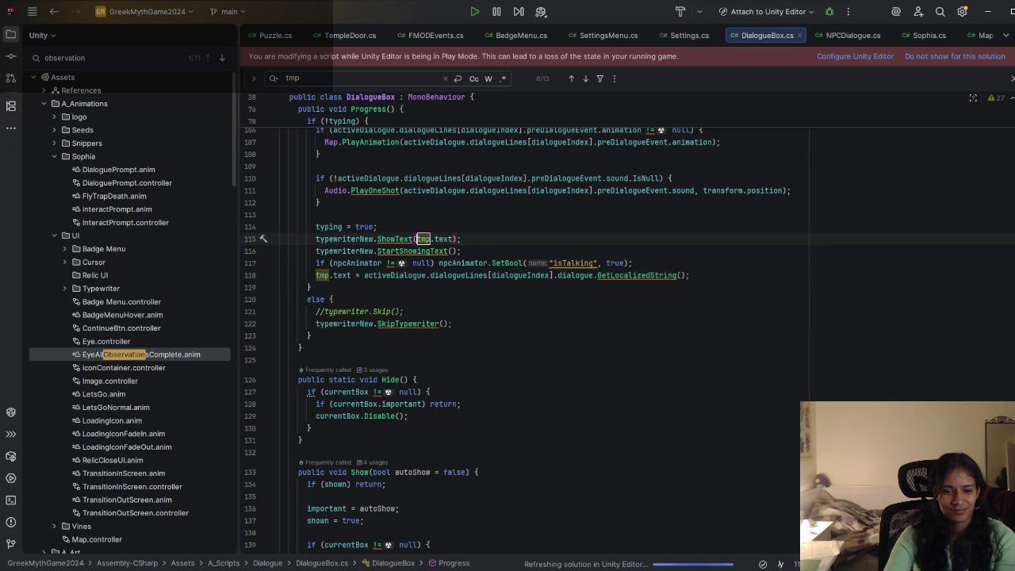
{"action": "left_click", "coordinate": [466, 240]}
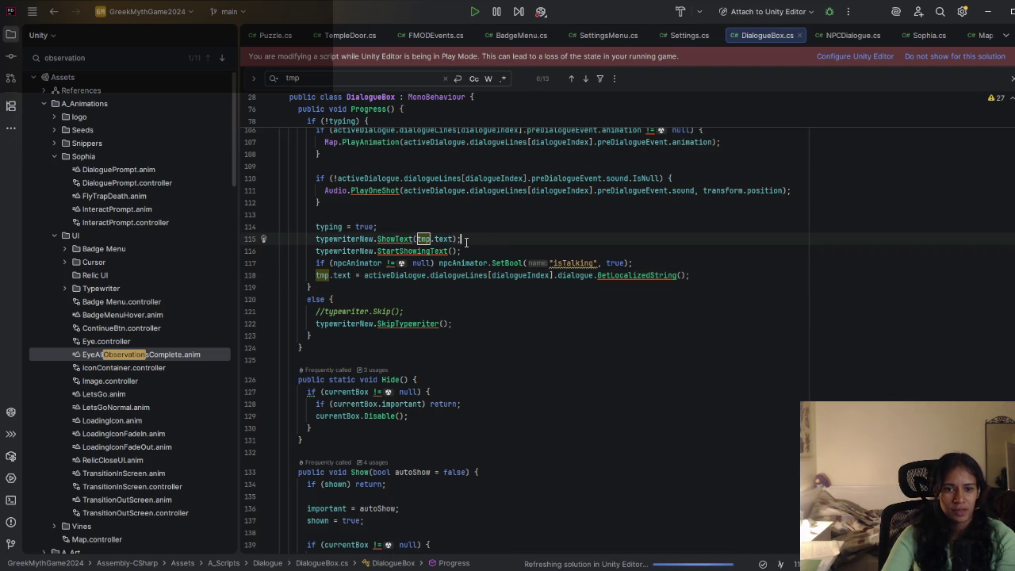
{"action": "key", "text": "Down"}
{"action": "key", "text": "Up"}
{"action": "key", "text": "Down"}
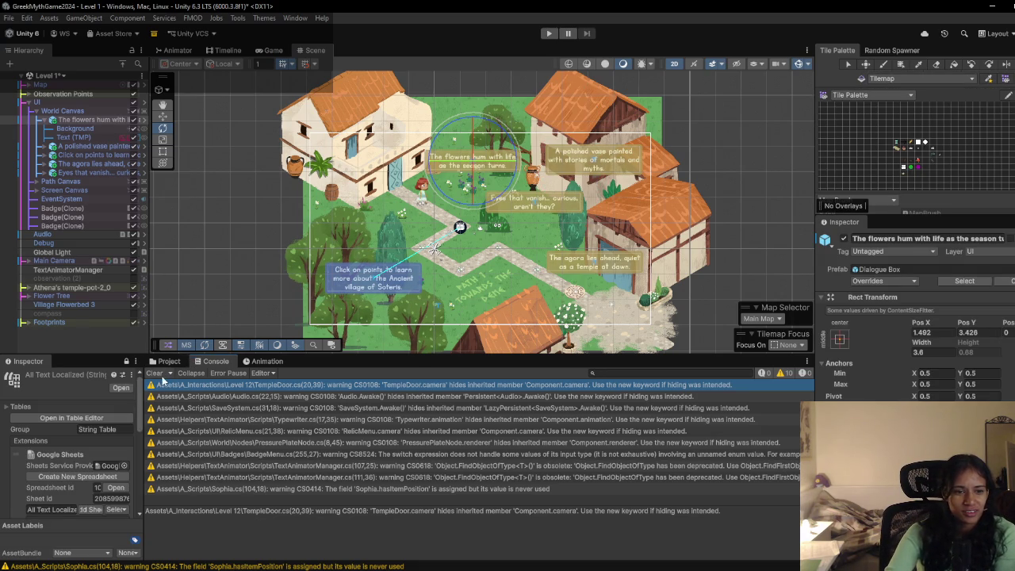
Step: Clear the Console warnings, start Play mode, and enlarge the game view vertically
{"action": "left_click", "coordinate": [157, 374]}
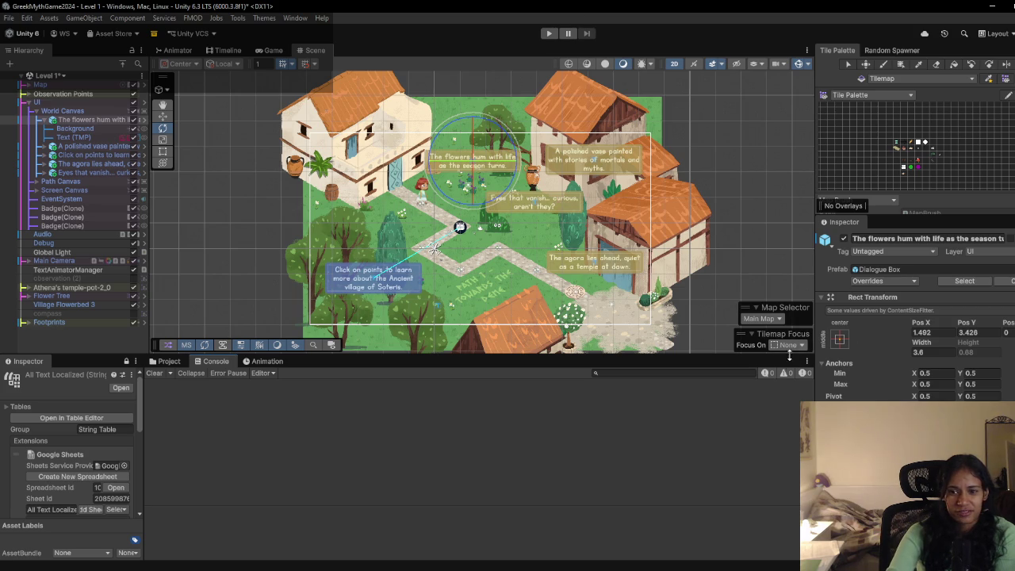
{"action": "left_click", "coordinate": [548, 34]}
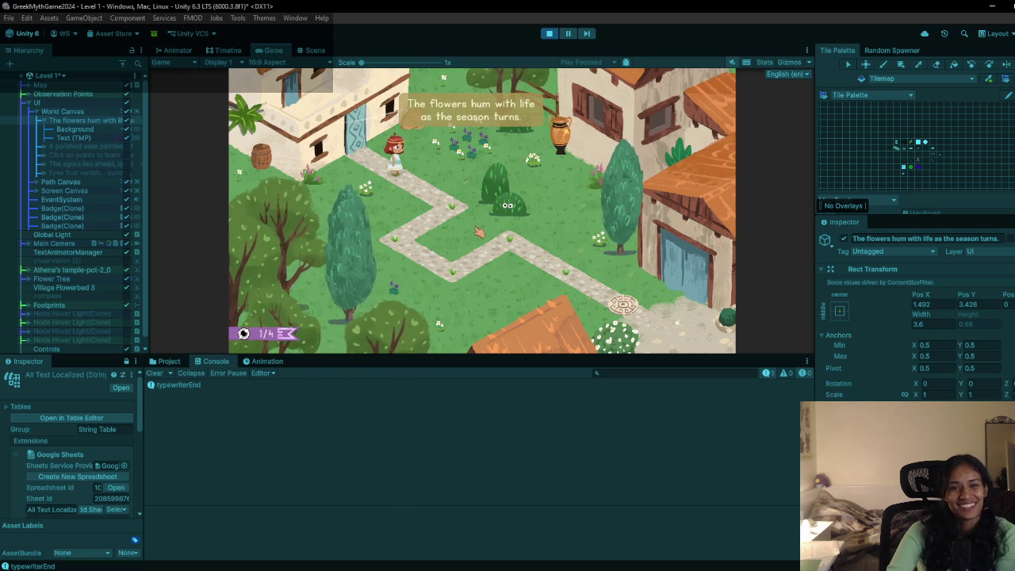
{"action": "left_click_drag", "start_coordinate": [487, 365], "coordinate": [474, 482]}
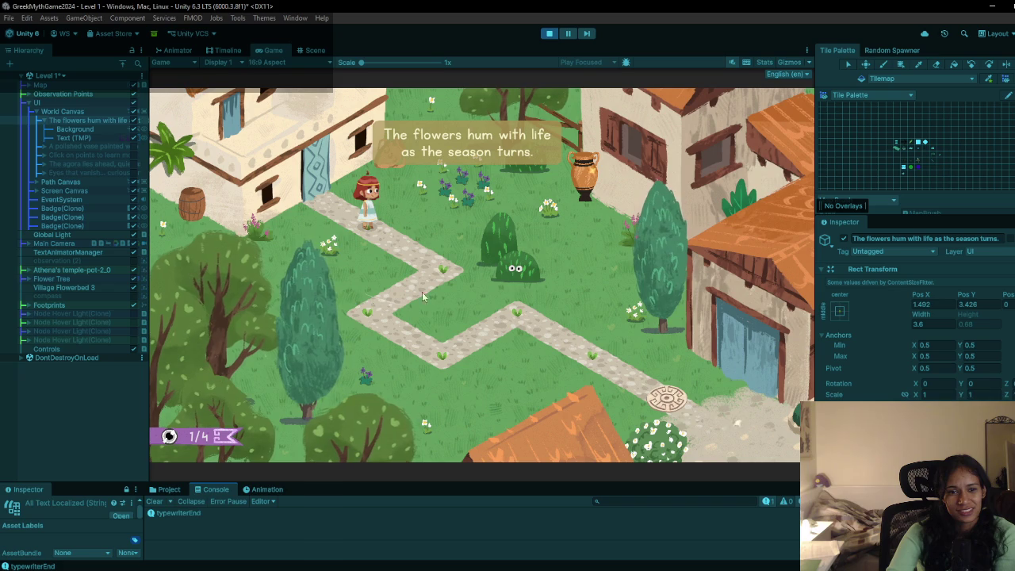
Step: Trigger the vase, flowers and bush eyes dialogue lines to check the typewriter text, then stop Play
{"action": "left_click", "coordinate": [510, 203]}
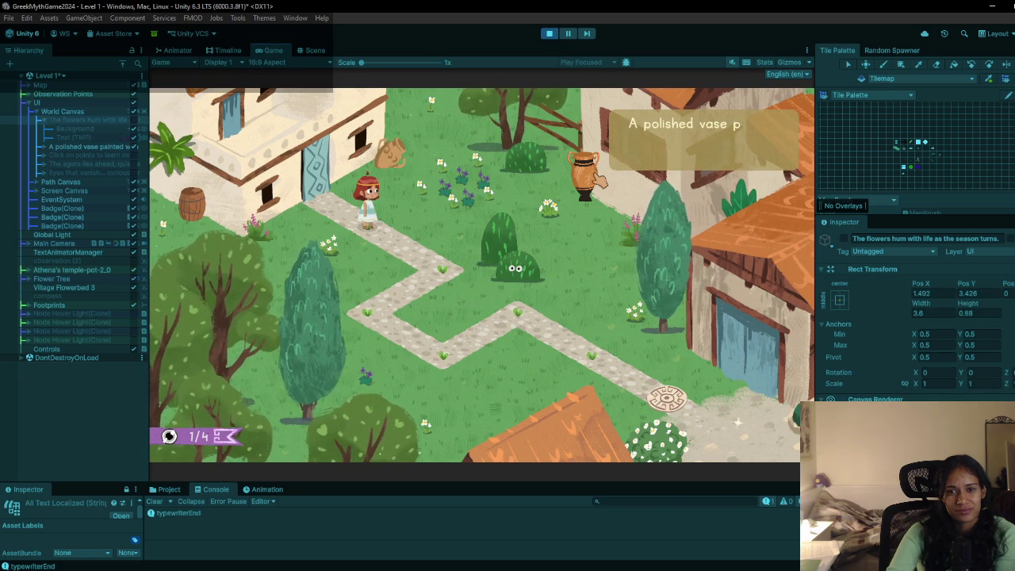
{"action": "left_click", "coordinate": [467, 181]}
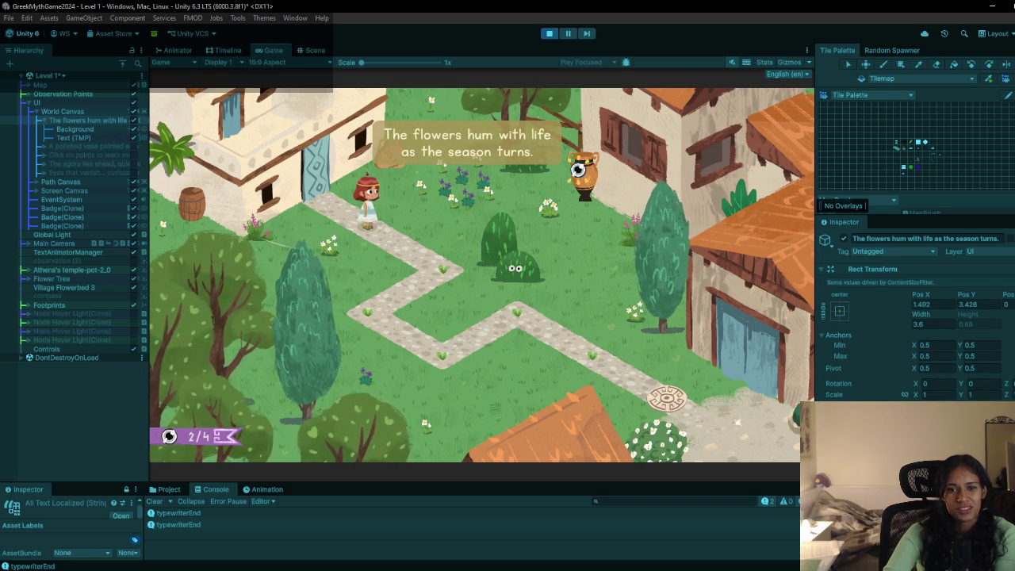
{"action": "left_click", "coordinate": [583, 168]}
{"action": "left_click", "coordinate": [512, 267]}
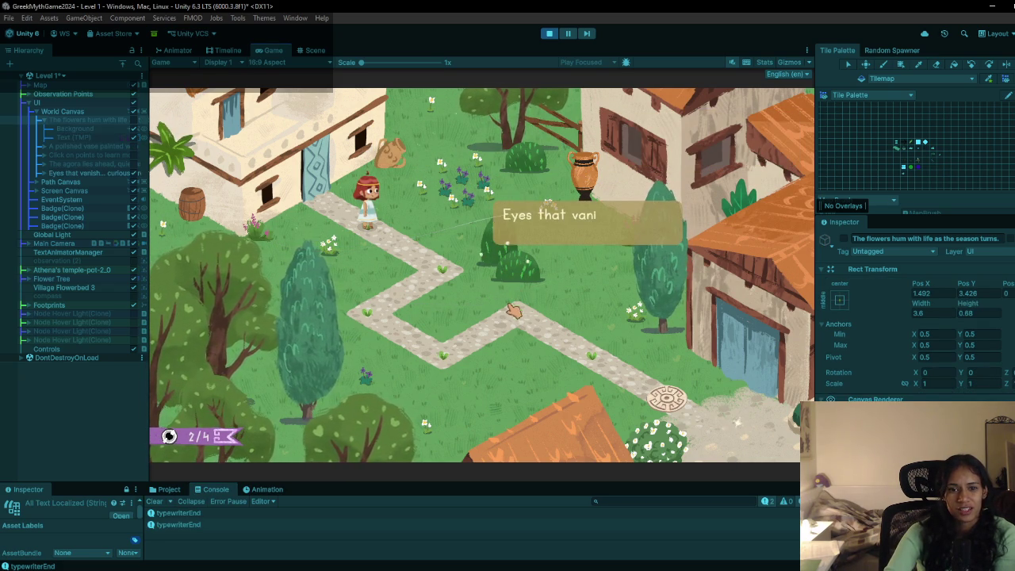
{"action": "left_click", "coordinate": [449, 168]}
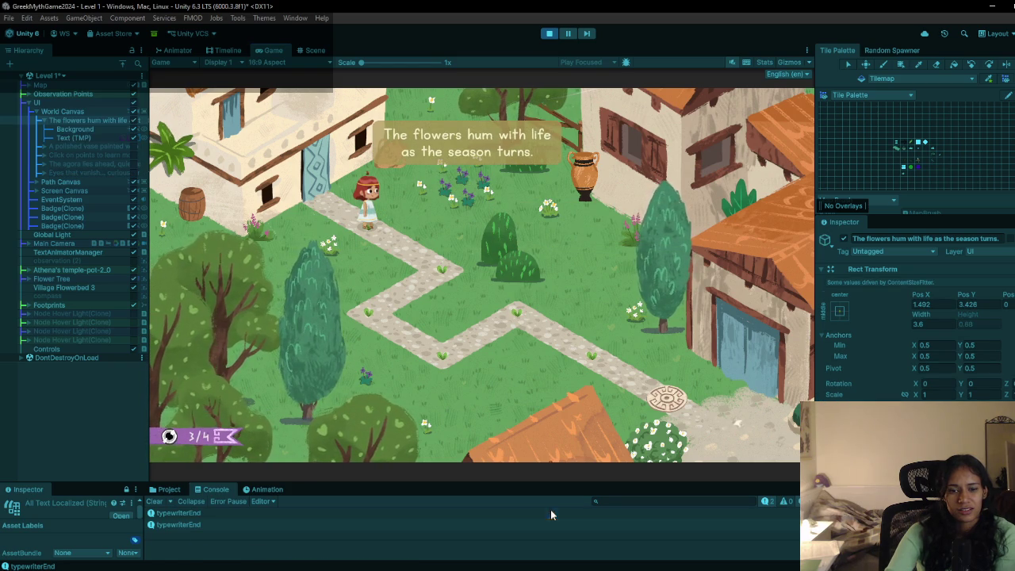
{"action": "left_click", "coordinate": [549, 33]}
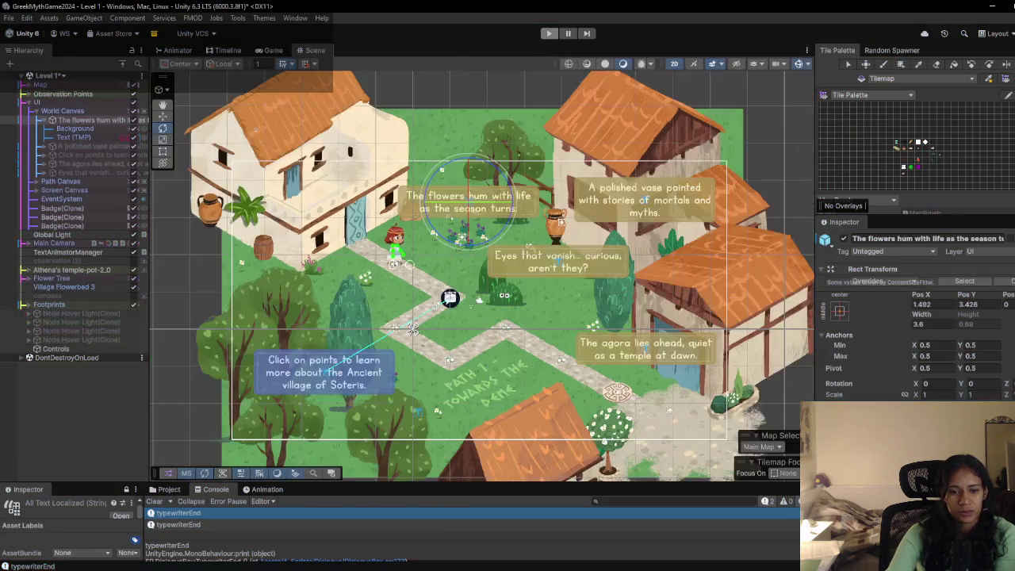
Step: Delete the ShowText(tmp.text) line in DialogueBox.cs and bring up the Febucci typewriter reset search results
{"action": "key", "text": "alt+Tab"}
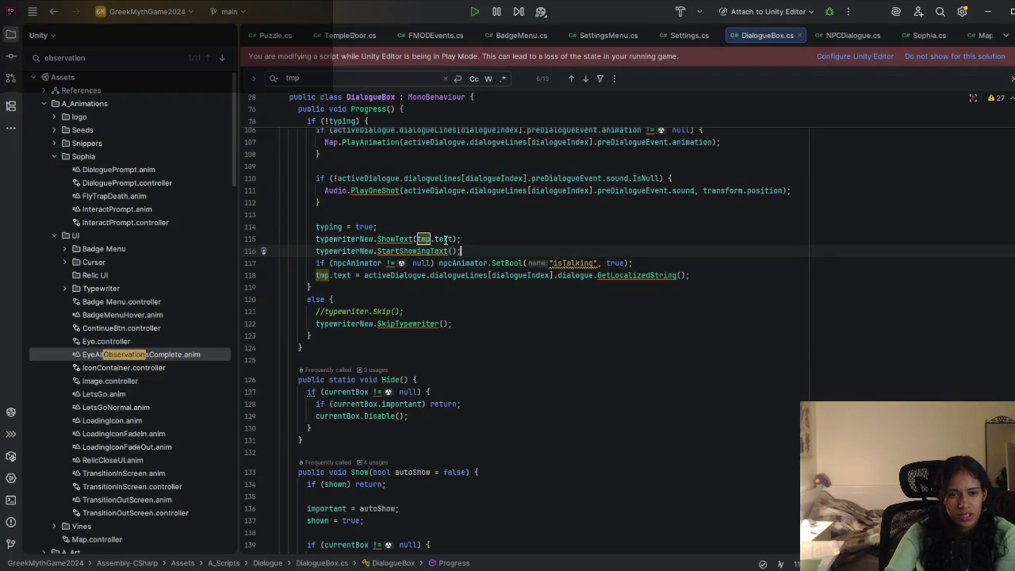
{"action": "left_click_drag", "start_coordinate": [459, 239], "coordinate": [428, 228]}
{"action": "key", "text": "BackSpace"}
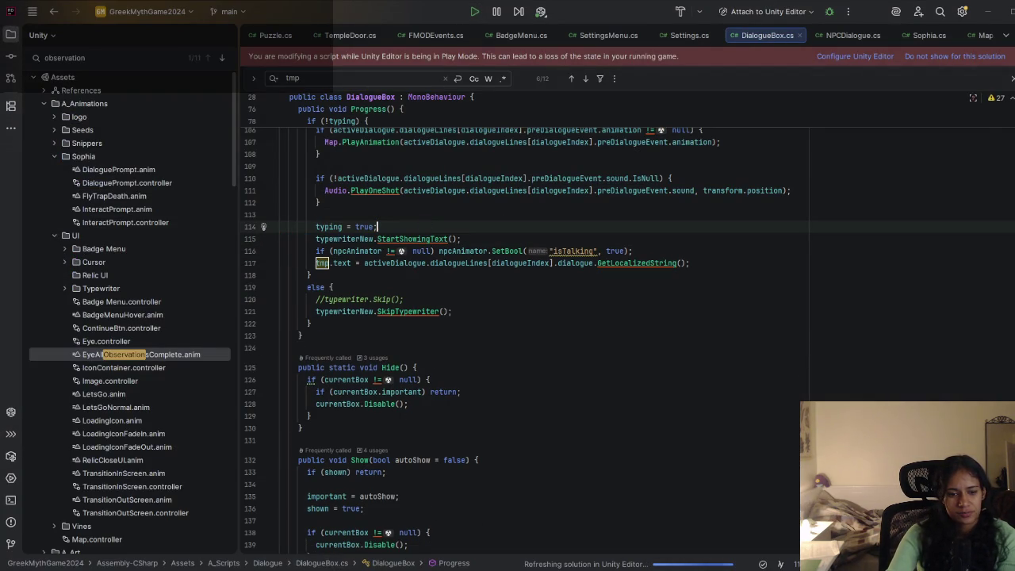
{"action": "left_click", "coordinate": [425, 536]}
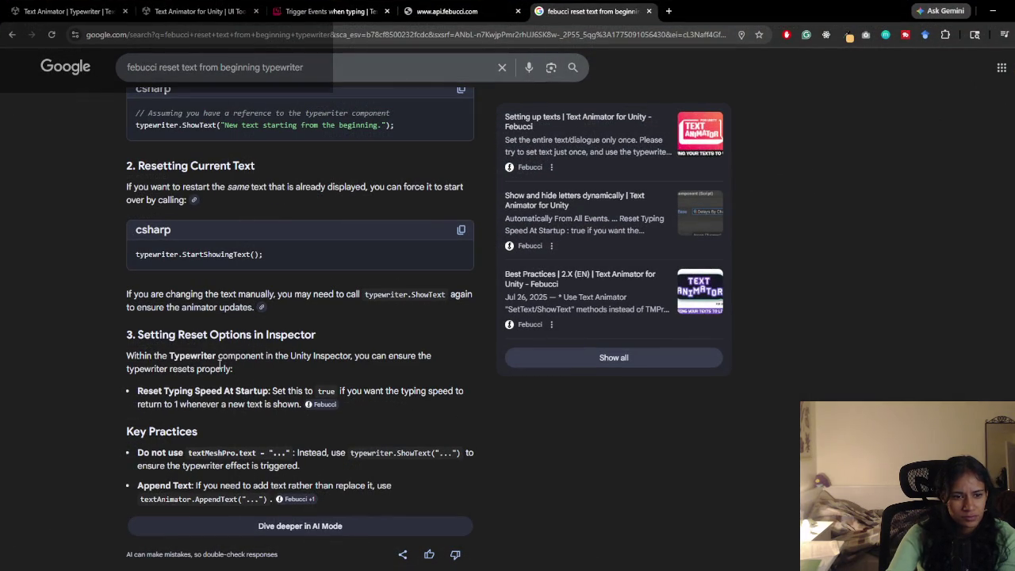
Step: Read Google's advice on resetting Febucci typewriter text via ShowText and StartShowingText, then return to Rider
{"action": "mouse_move", "coordinate": [168, 355]}
{"action": "left_mouse_down"}
{"action": "mouse_move", "coordinate": [214, 369]}
{"action": "mouse_move", "coordinate": [234, 392]}
{"action": "mouse_move", "coordinate": [274, 392]}
{"action": "mouse_move", "coordinate": [232, 404]}
{"action": "left_mouse_up"}
{"action": "scroll", "coordinate": [248, 404], "scroll_direction": "down", "scroll_amount": 2}
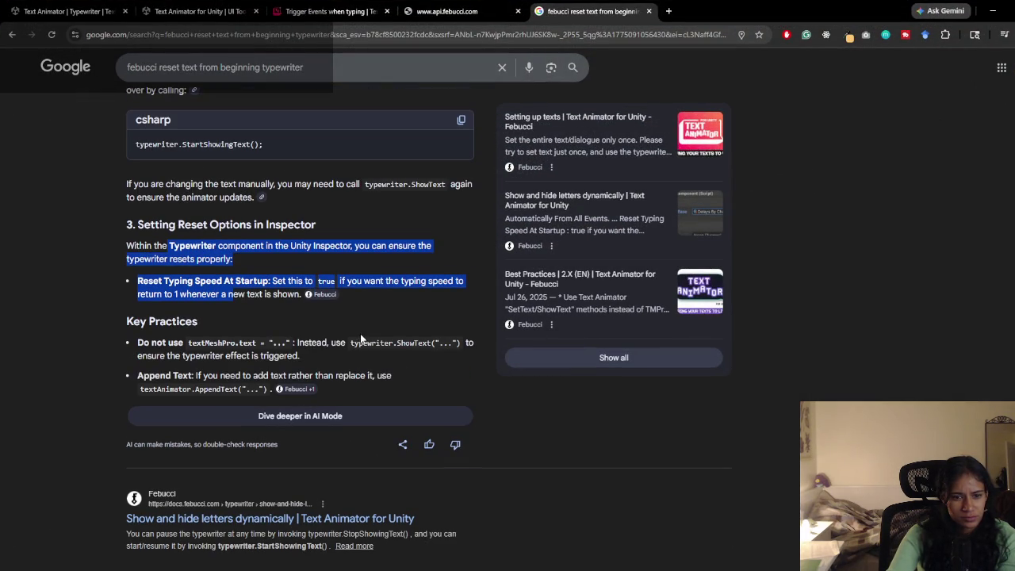
{"action": "left_click_drag", "start_coordinate": [205, 378], "coordinate": [319, 374]}
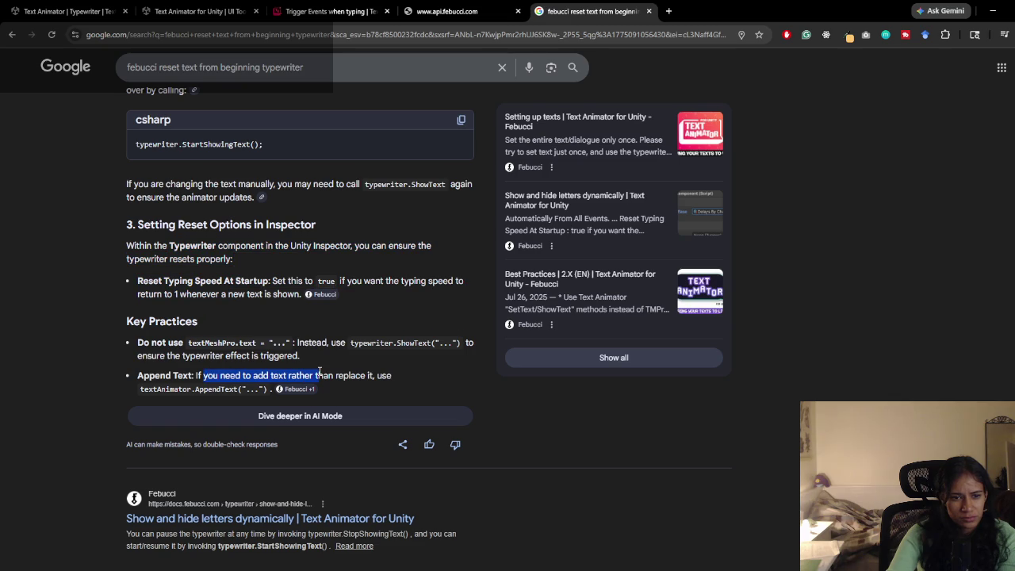
{"action": "left_click", "coordinate": [319, 374]}
{"action": "scroll", "coordinate": [198, 376], "scroll_direction": "down", "scroll_amount": 3}
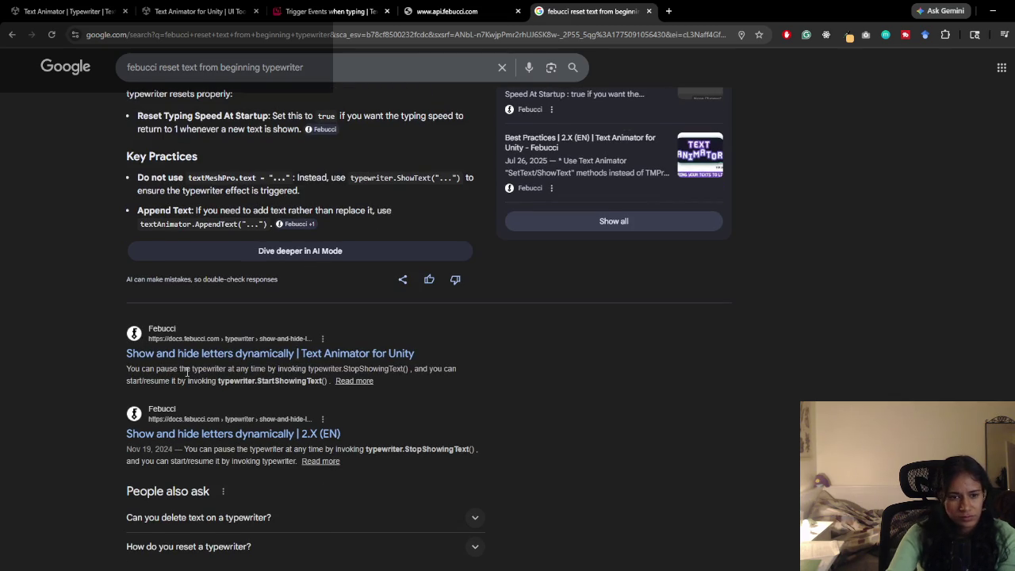
{"action": "scroll", "coordinate": [187, 372], "scroll_direction": "up", "scroll_amount": 6}
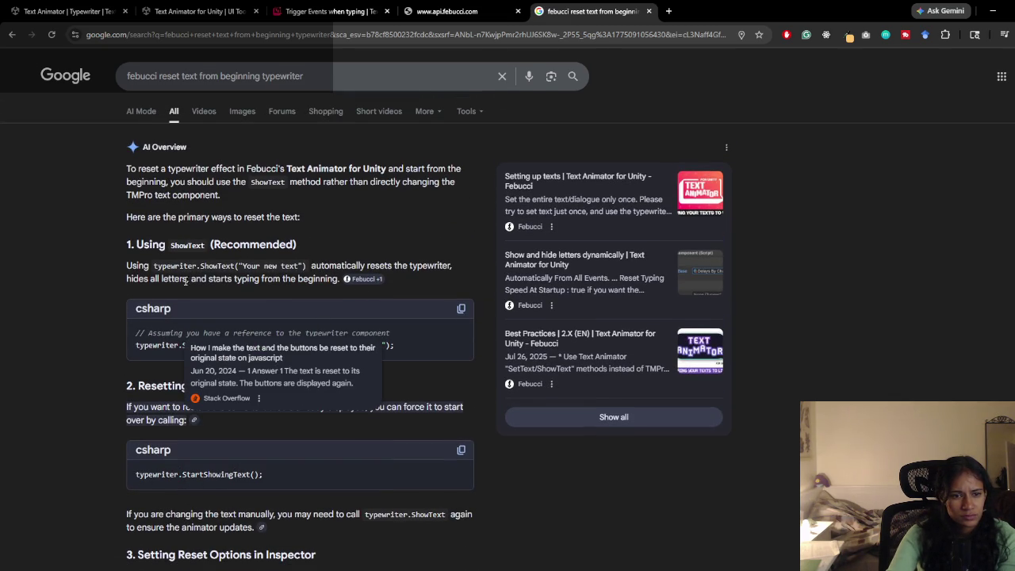
{"action": "left_click_drag", "start_coordinate": [183, 281], "coordinate": [316, 266]}
{"action": "key", "text": "alt+Tab"}
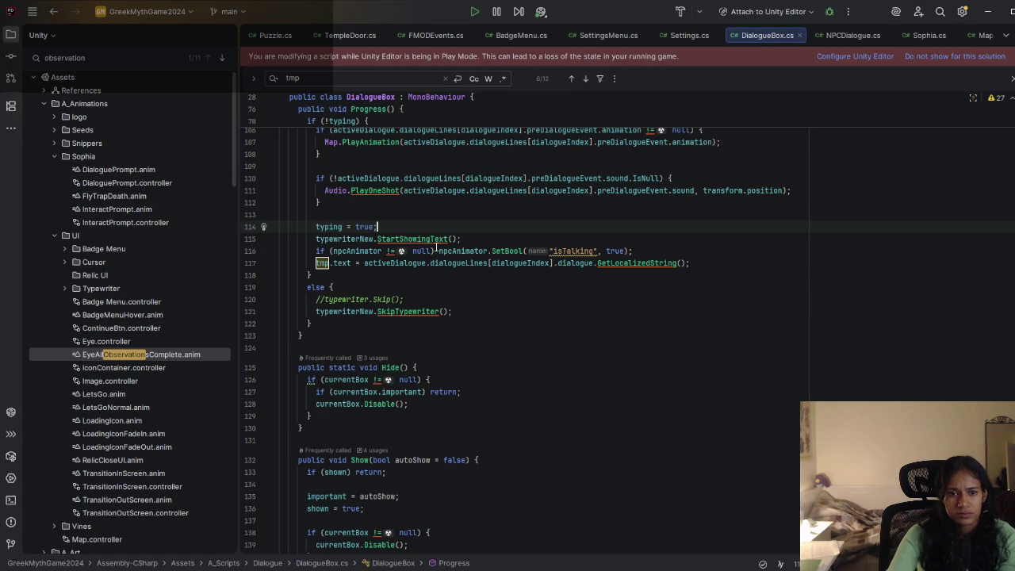
Step: Restore ShowText(tmp.text) on line 115 and comment out the typewriterNew.StartShowingText() line with //
{"action": "key", "text": "ctrl+z"}
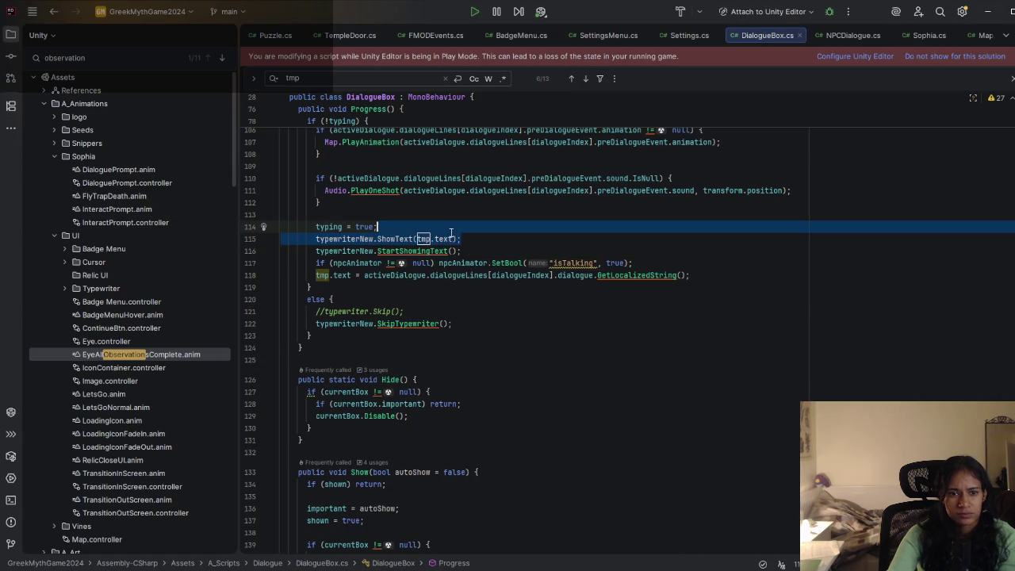
{"action": "left_click", "coordinate": [427, 251]}
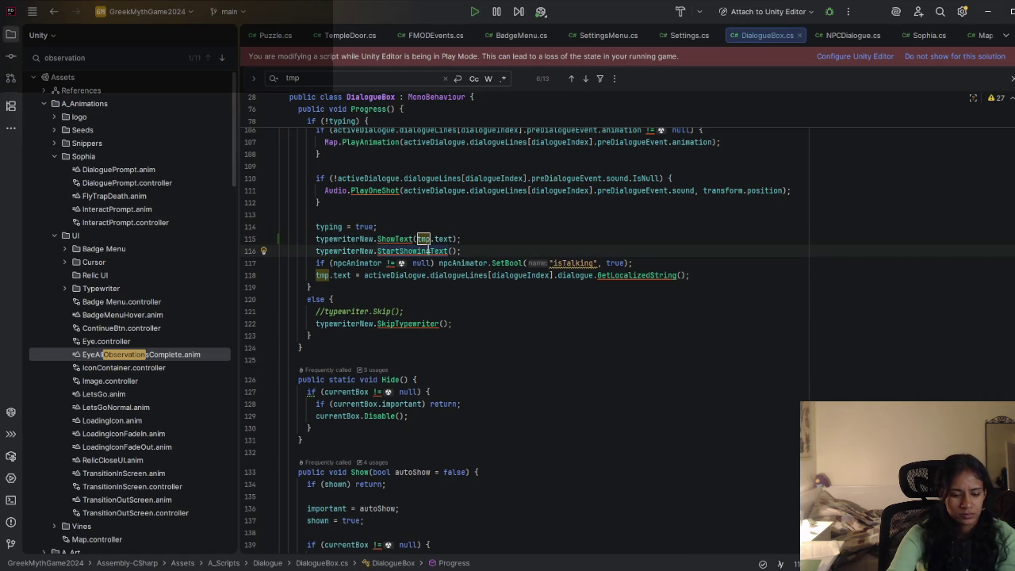
{"action": "left_click", "coordinate": [316, 251]}
{"action": "type", "text": "//"}
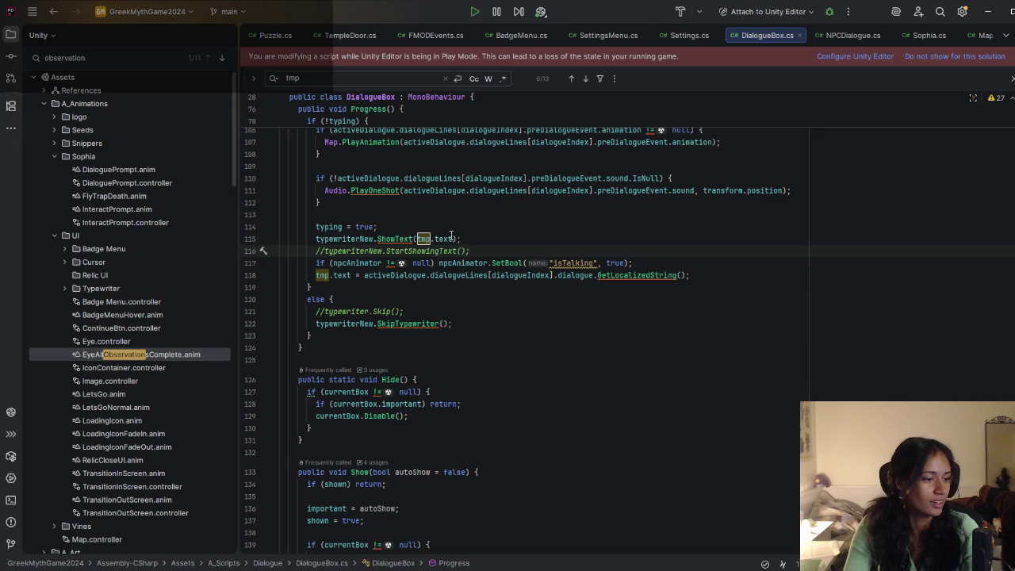
{"action": "mouse_move", "coordinate": [448, 236]}
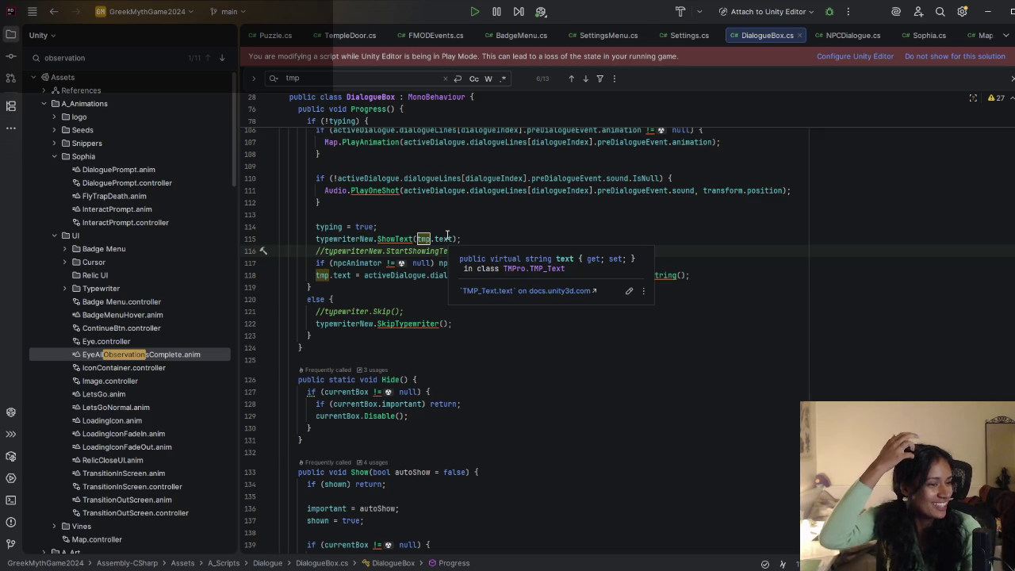
{"action": "left_click", "coordinate": [495, 240]}
{"action": "key", "text": "alt+Tab"}
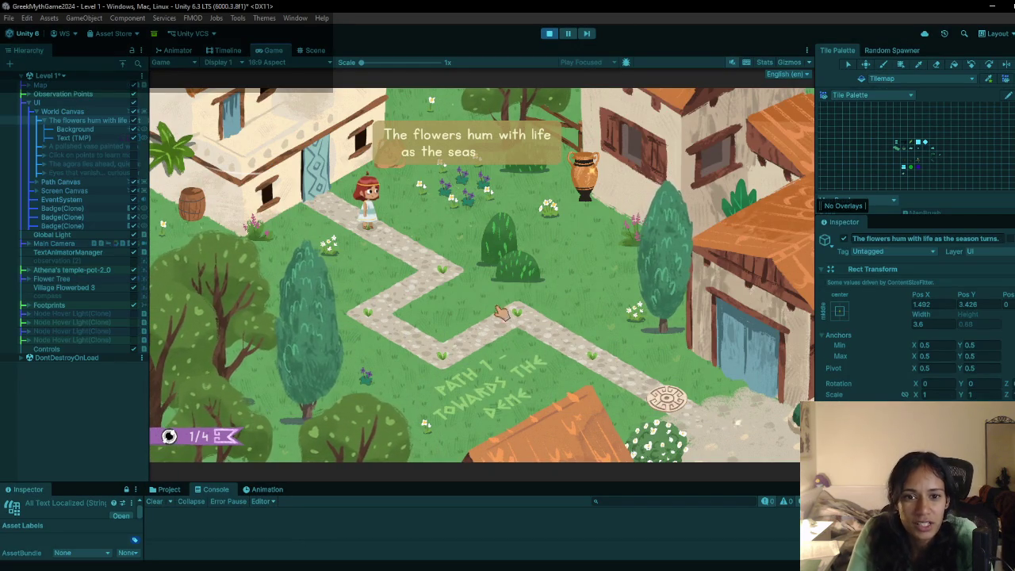
Step: Reveal the vase and agora observation captions to reach 4/4, then stop Play
{"action": "left_click", "coordinate": [482, 208]}
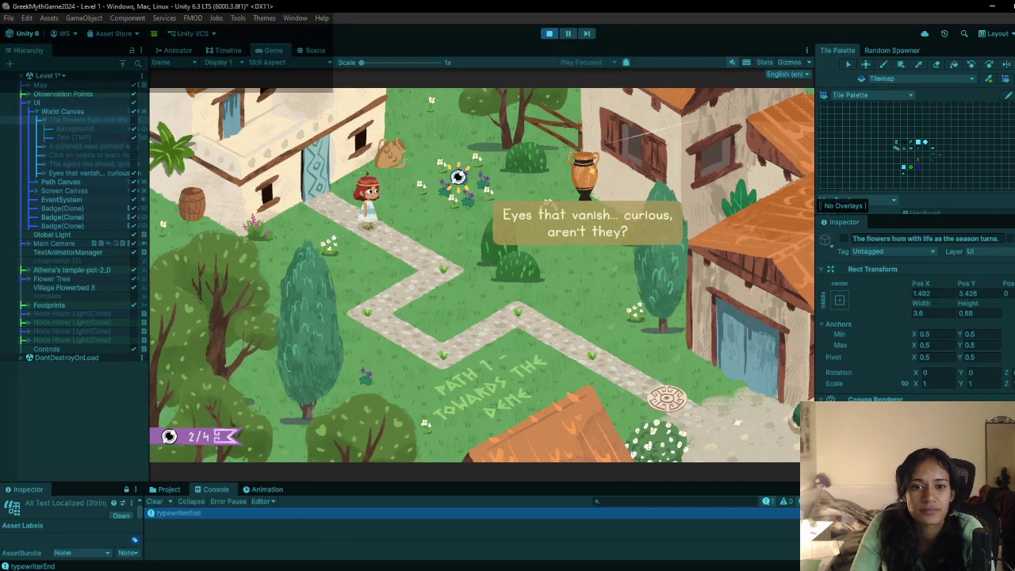
{"action": "left_click", "coordinate": [599, 173]}
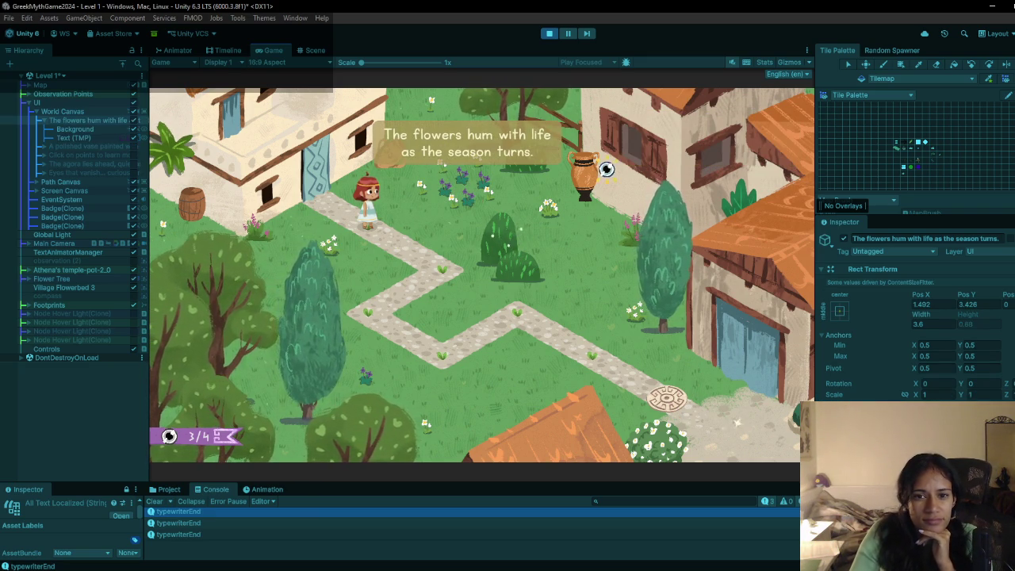
{"action": "left_click", "coordinate": [737, 421]}
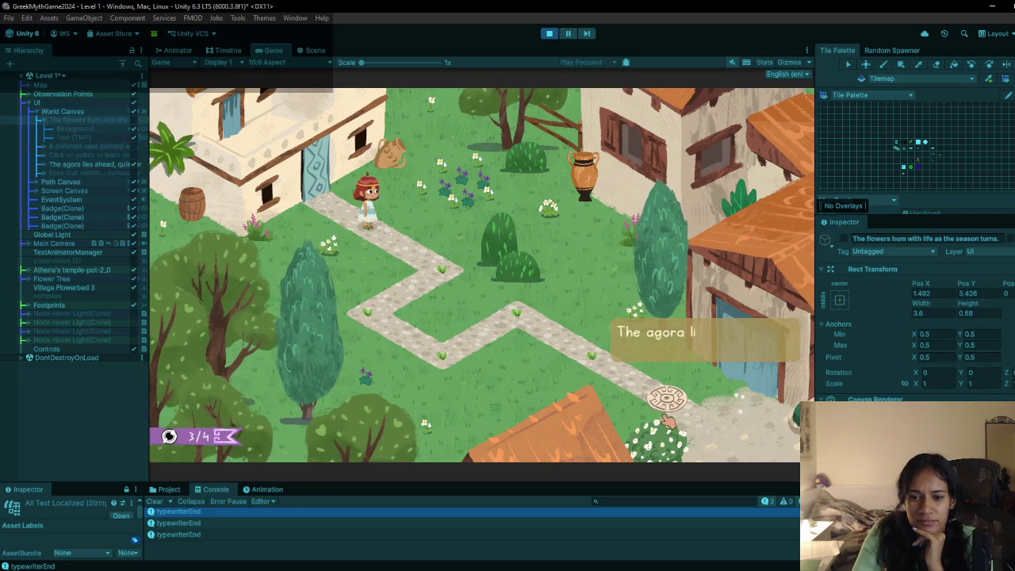
{"action": "left_click", "coordinate": [549, 35]}
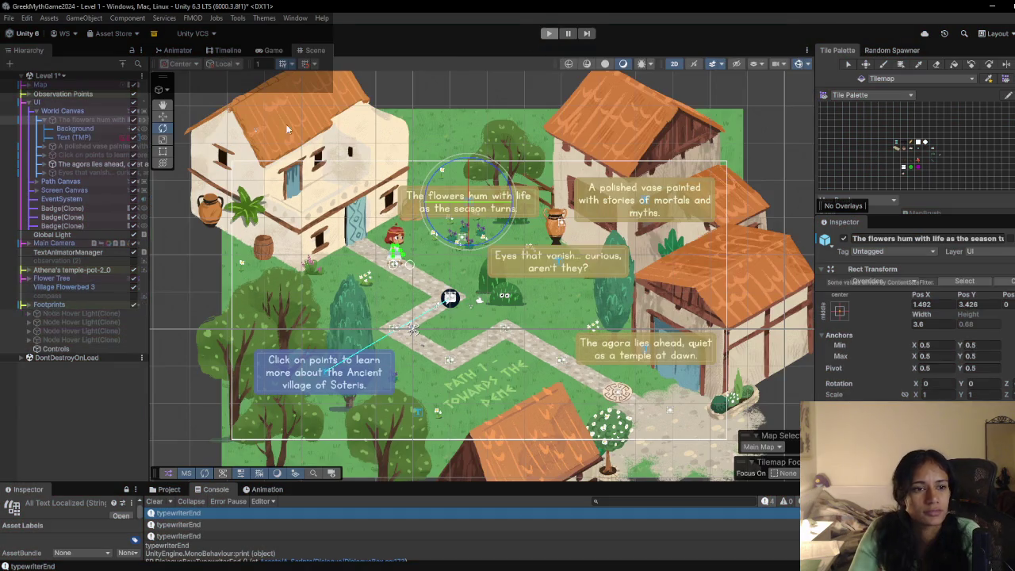
Step: Load the Level 6 scene and widen and reposition the Scene view
{"action": "left_click", "coordinate": [57, 78]}
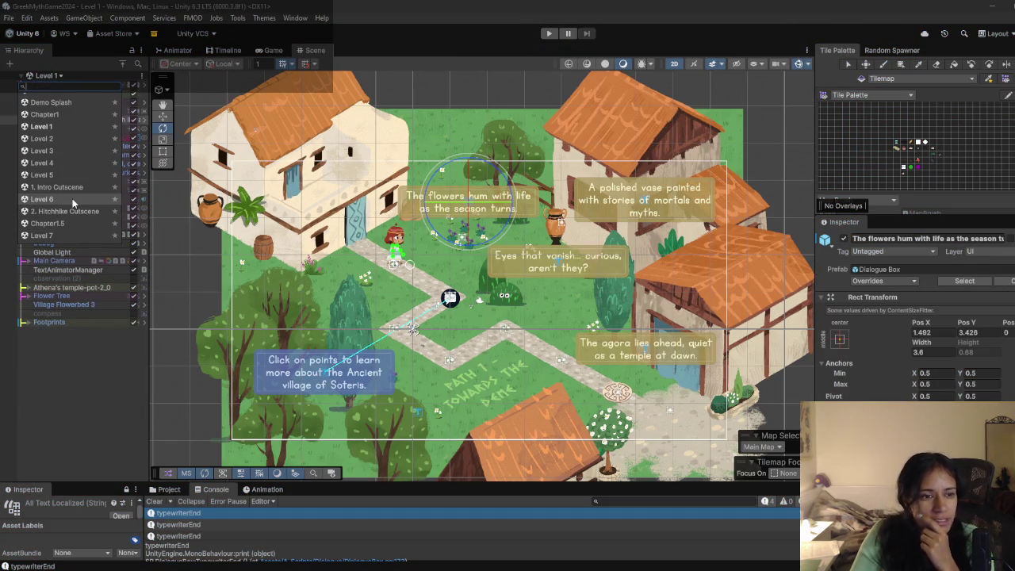
{"action": "left_click", "coordinate": [72, 199]}
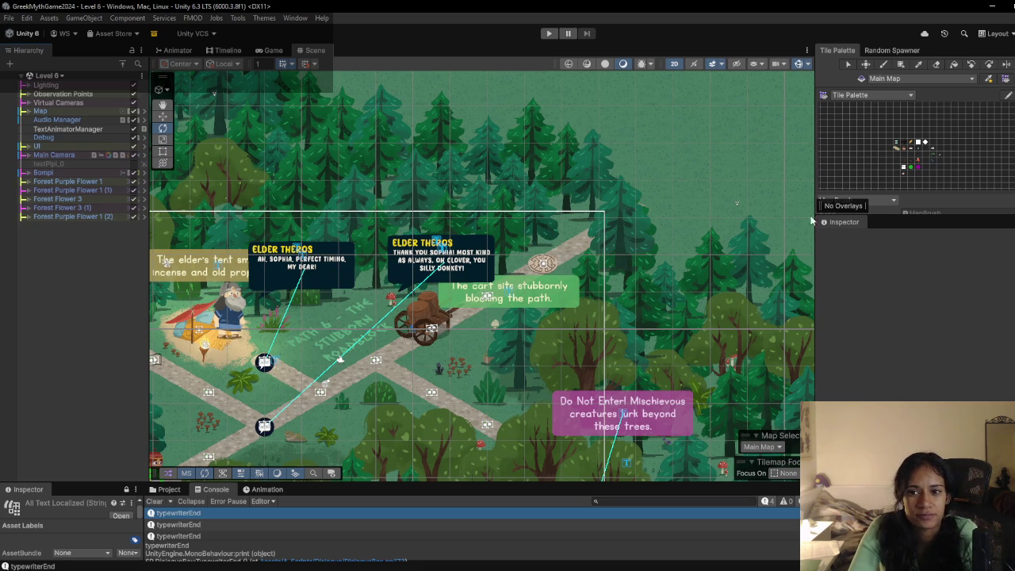
{"action": "left_click_drag", "start_coordinate": [817, 237], "coordinate": [908, 238]}
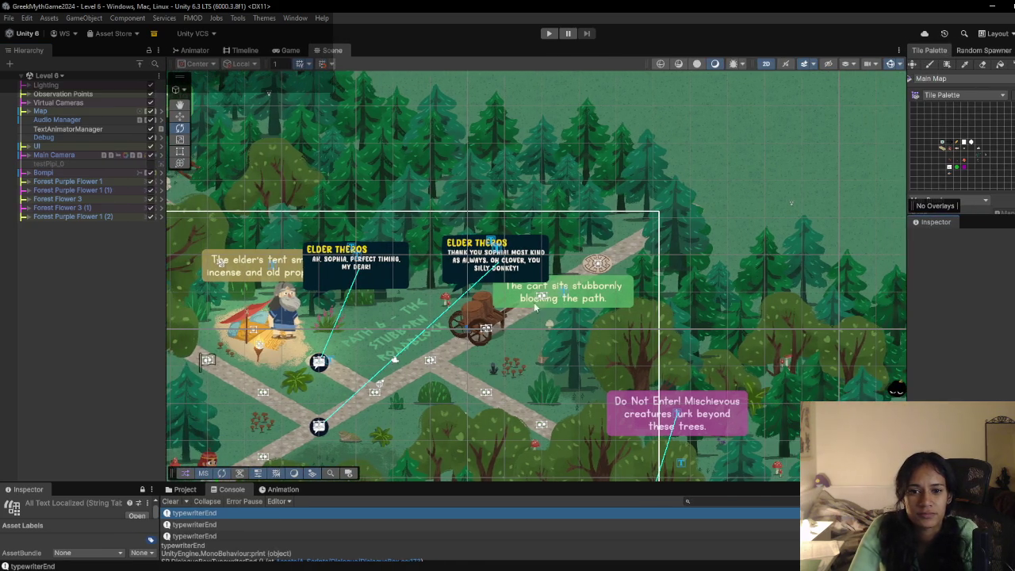
{"action": "scroll", "coordinate": [654, 272], "scroll_direction": "down", "scroll_amount": 2}
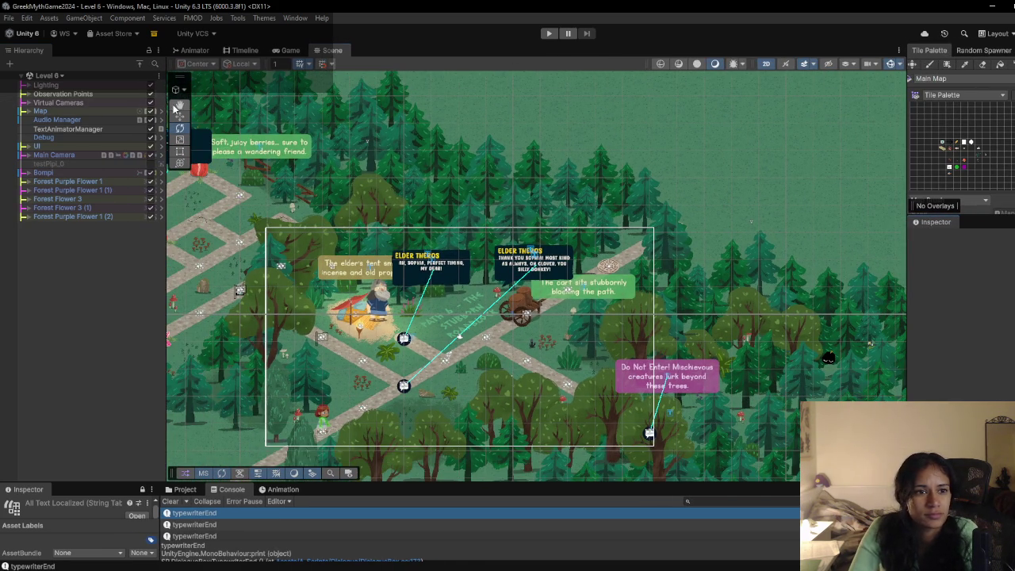
{"action": "mouse_move", "coordinate": [252, 272]}
{"action": "left_mouse_down"}
{"action": "mouse_move", "coordinate": [384, 264]}
{"action": "mouse_move", "coordinate": [365, 300]}
{"action": "mouse_move", "coordinate": [277, 244]}
{"action": "left_mouse_up"}
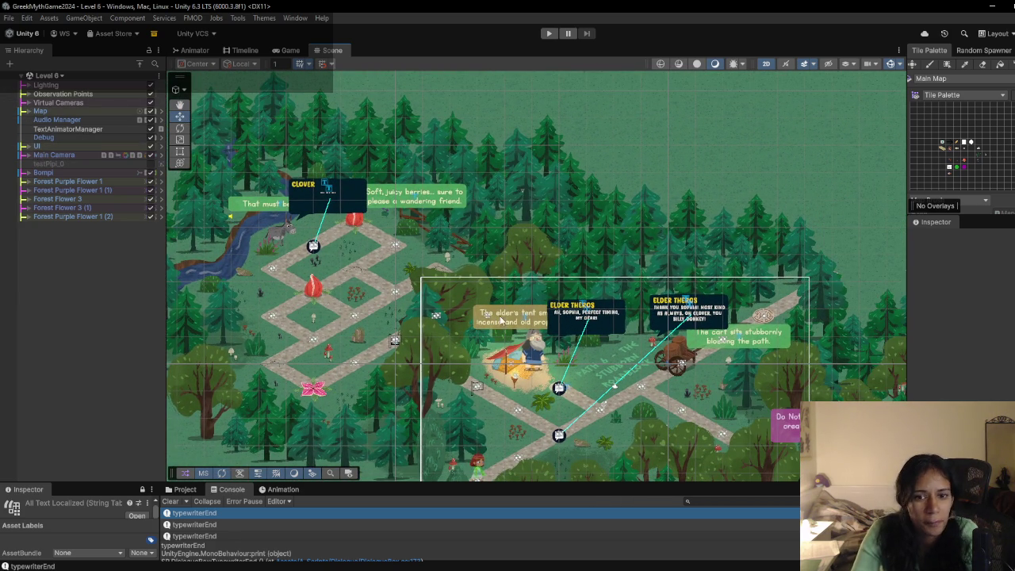
Step: Expand UI > World Canvas, select the elder's tent dialogue Text (TMP), and start Play
{"action": "left_click", "coordinate": [27, 146]}
{"action": "left_click", "coordinate": [36, 155]}
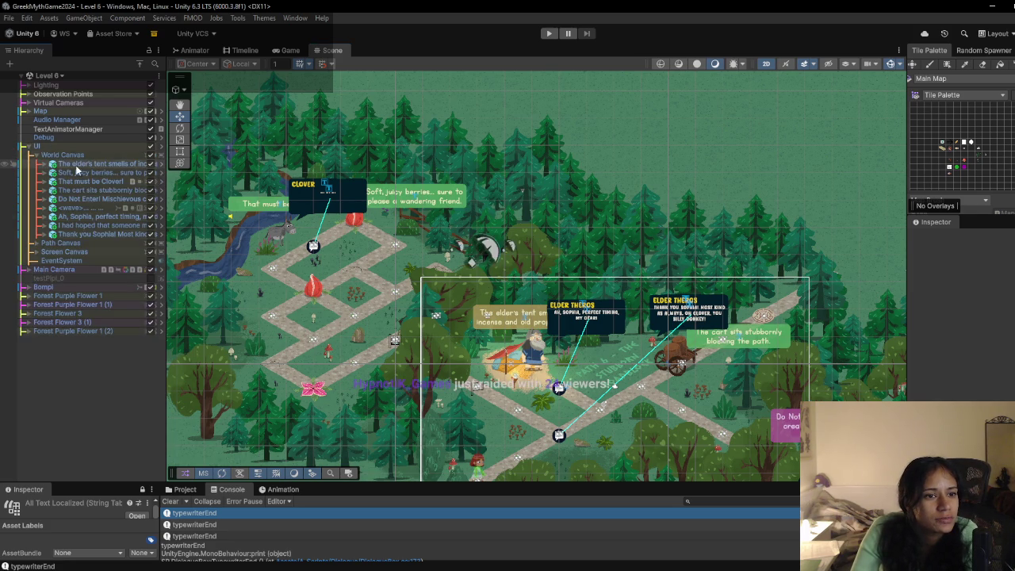
{"action": "left_click", "coordinate": [79, 163]}
{"action": "left_click", "coordinate": [44, 163]}
{"action": "left_click", "coordinate": [94, 182]}
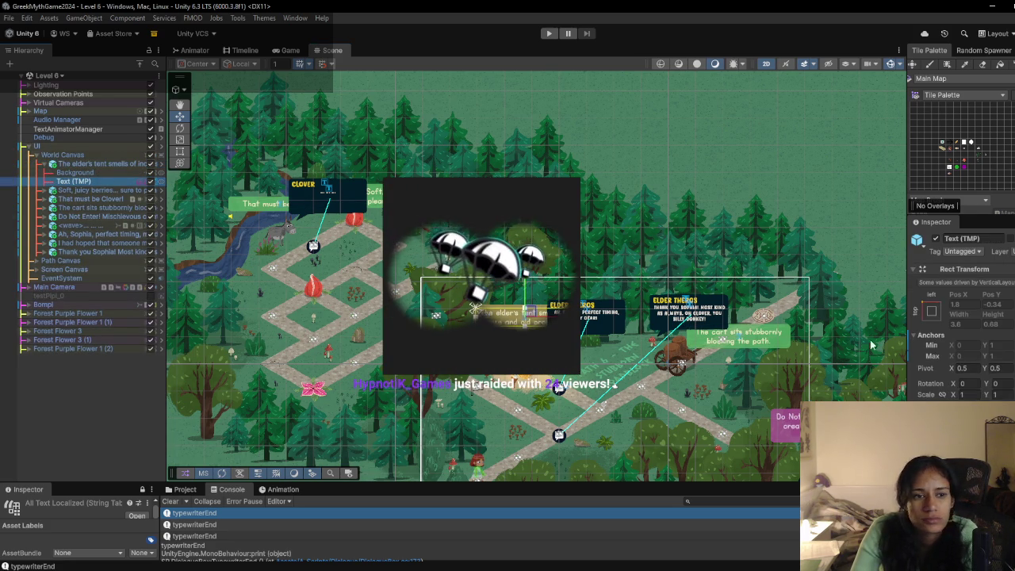
{"action": "left_click", "coordinate": [549, 33]}
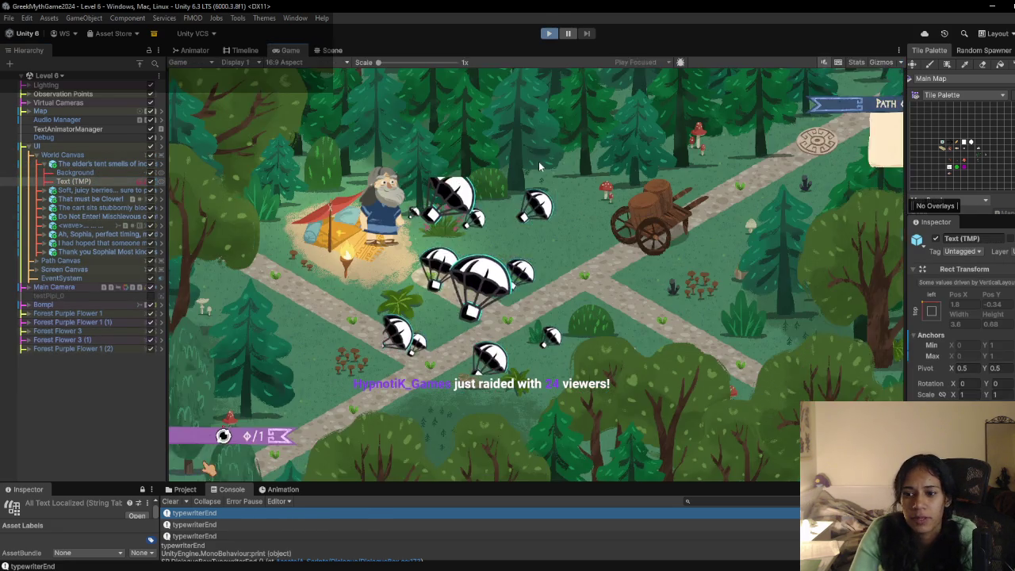
Step: Walk the player up the forest path to Elder Theros to trigger his greeting
{"action": "key", "text": "w"}
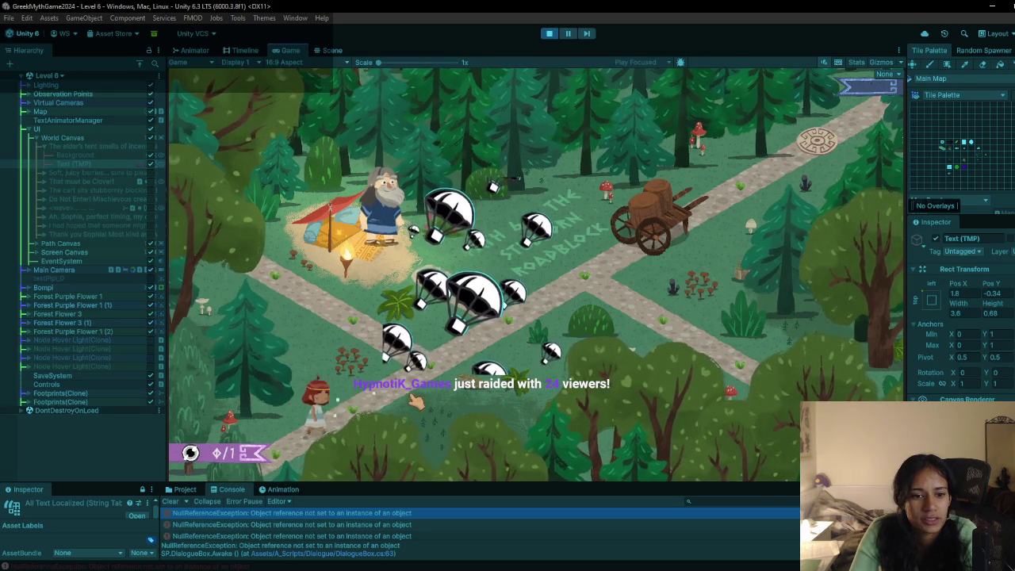
{"action": "key", "text": "w"}
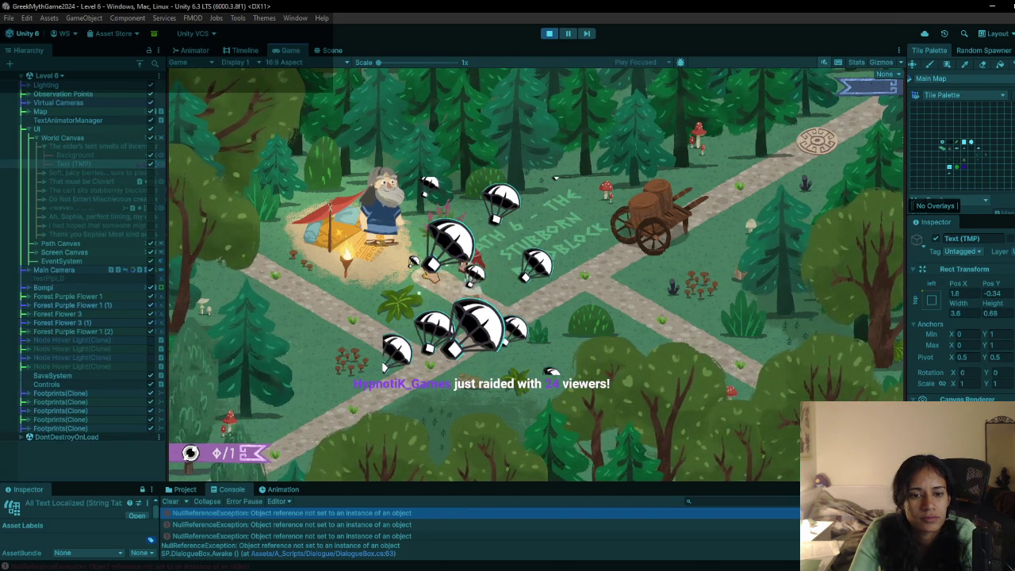
{"action": "left_click", "coordinate": [414, 262]}
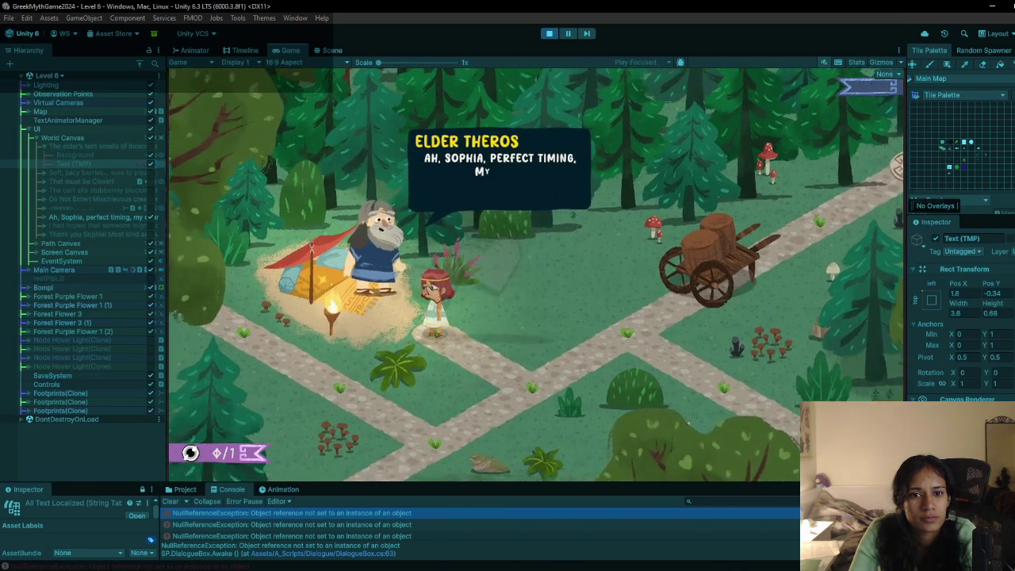
{"action": "scroll", "coordinate": [960, 317], "scroll_direction": "down", "scroll_amount": 10}
{"action": "scroll", "coordinate": [960, 317], "scroll_direction": "down", "scroll_amount": 2}
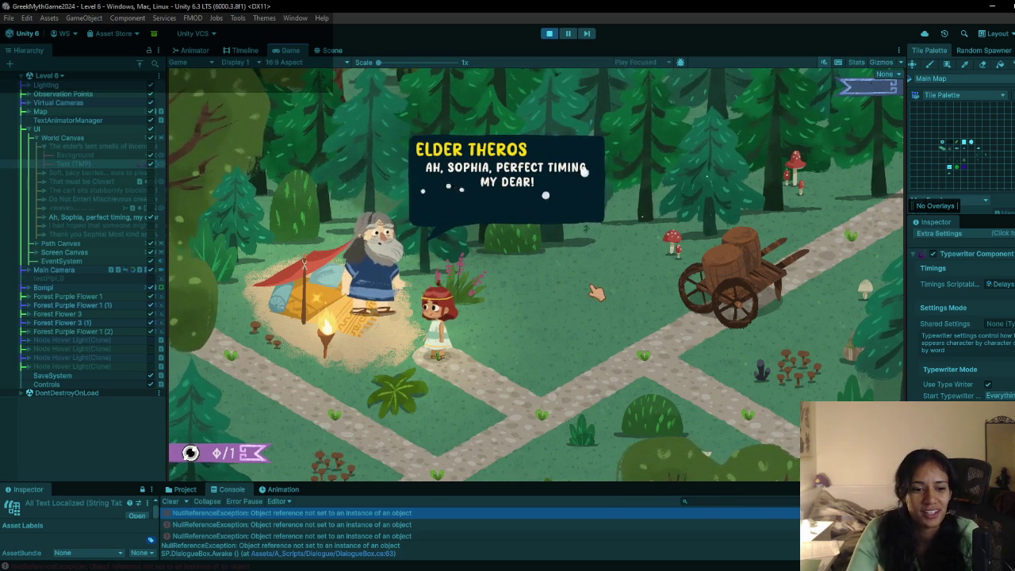
Step: Inspect the NullReferenceException errors, show the Typewriter Sounds folder, and stop Play
{"action": "left_click", "coordinate": [179, 524]}
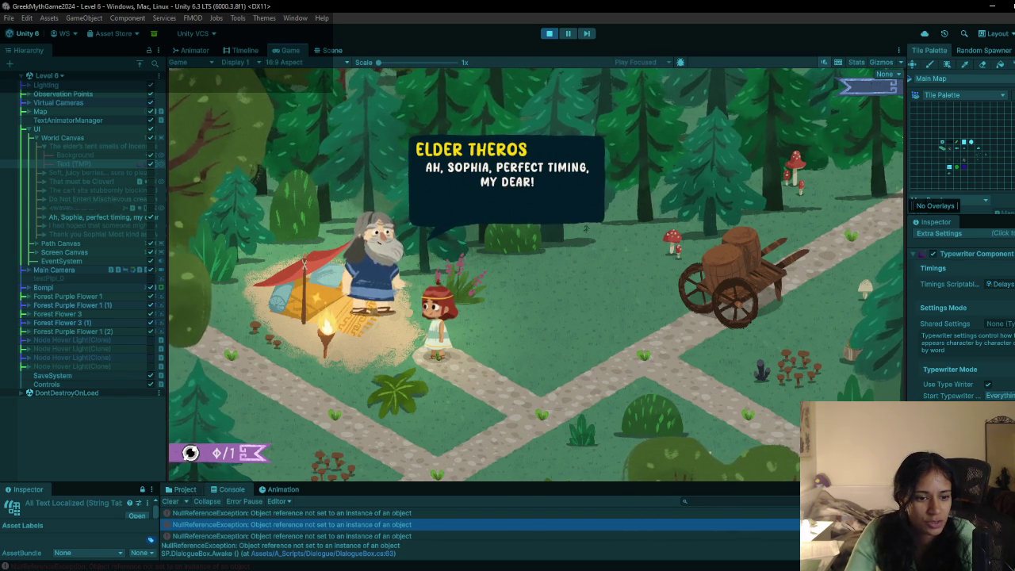
{"action": "left_click", "coordinate": [184, 489]}
{"action": "left_click", "coordinate": [549, 33]}
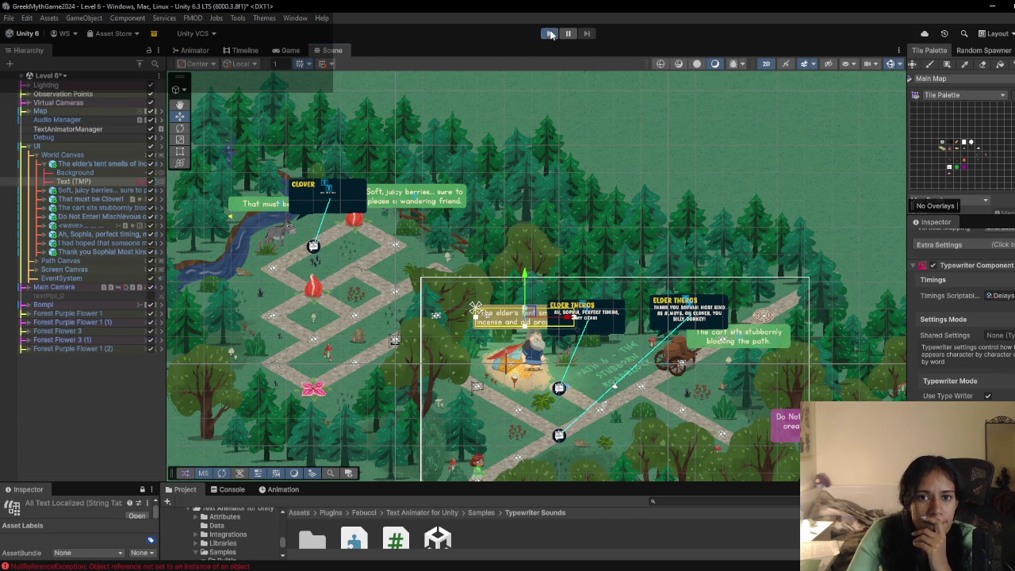
{"action": "key", "text": "ctrl+p"}
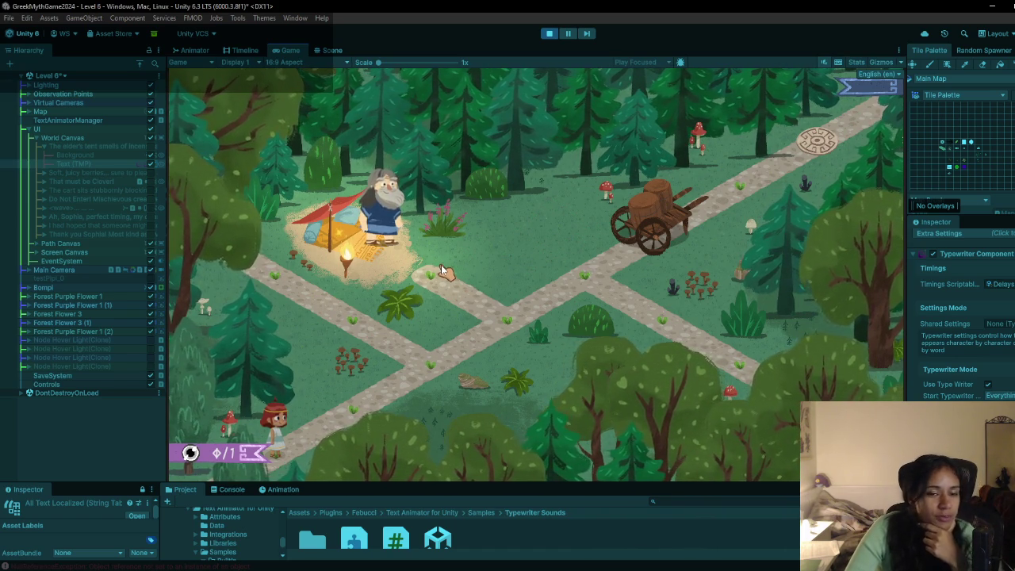
{"action": "left_click", "coordinate": [349, 412]}
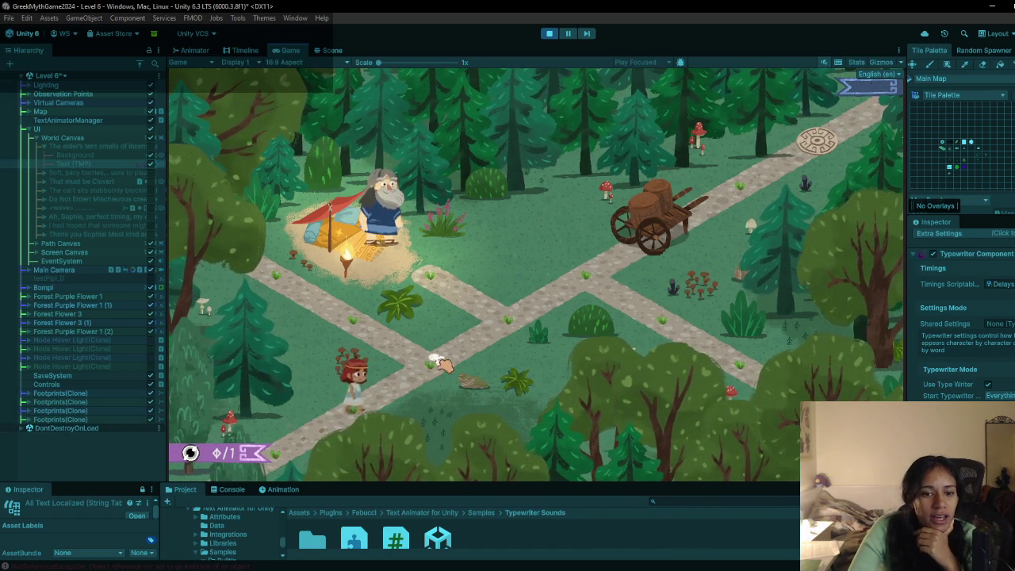
{"action": "left_click", "coordinate": [504, 316]}
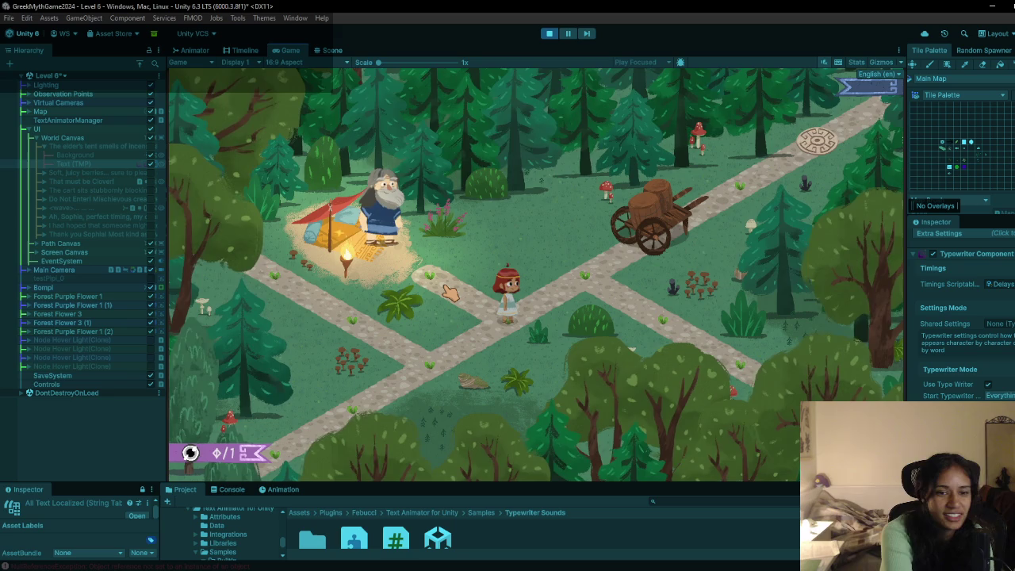
{"action": "left_click", "coordinate": [449, 292]}
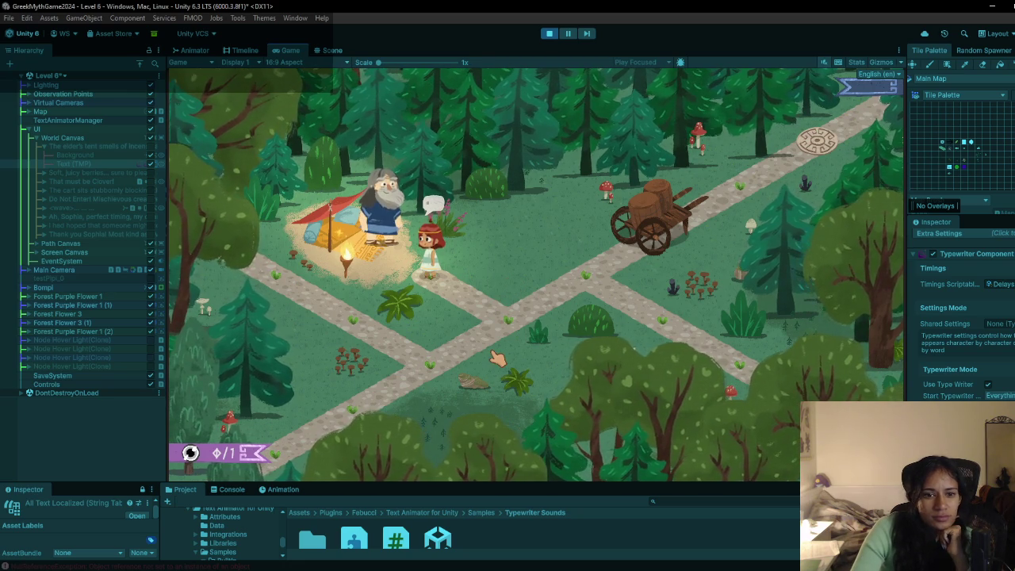
{"action": "left_click", "coordinate": [522, 327]}
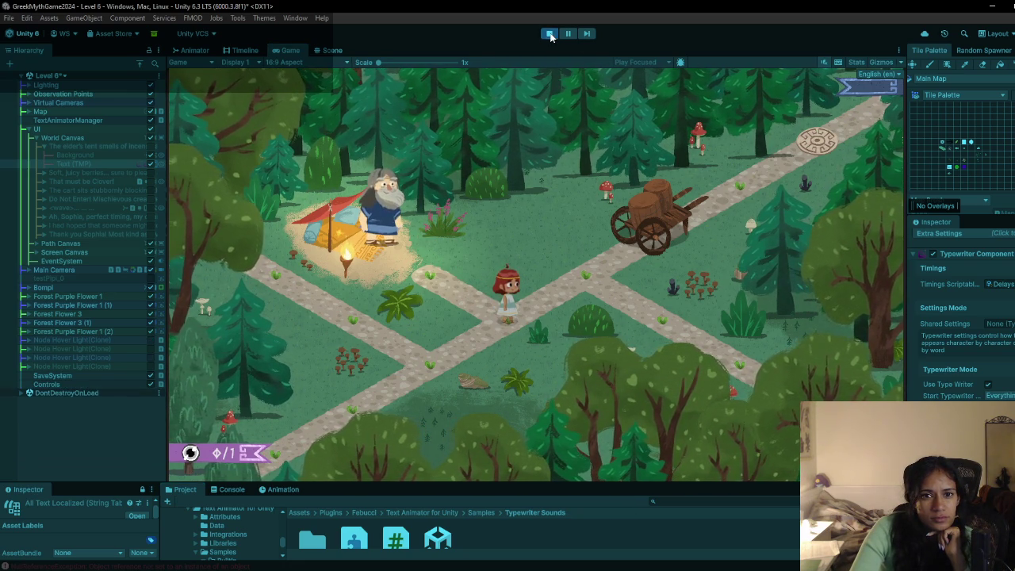
{"action": "left_click", "coordinate": [550, 34]}
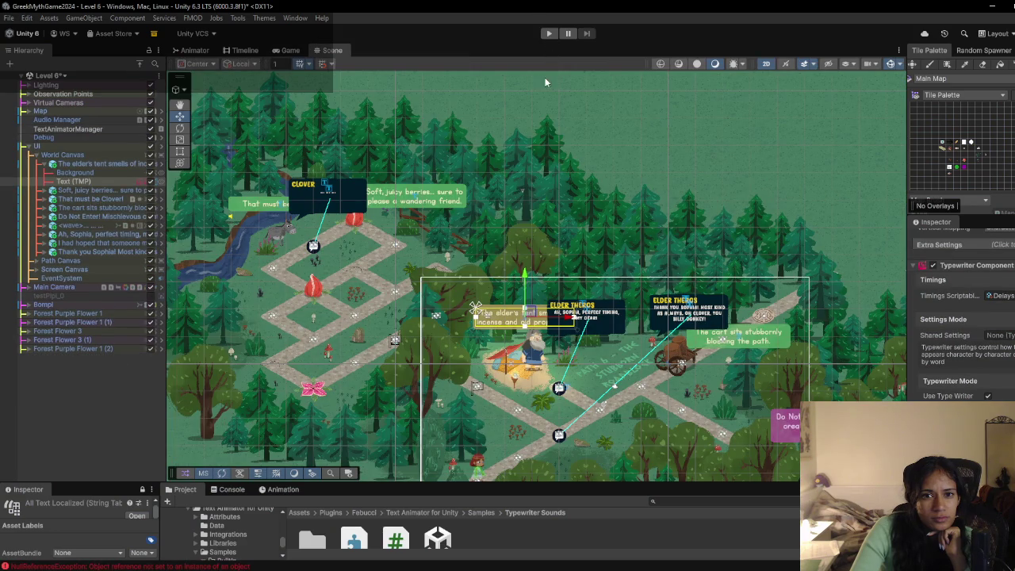
Step: Run Level 6 again to log the errors in the Console, then stop Play
{"action": "mouse_move", "coordinate": [509, 176]}
{"action": "left_mouse_down"}
{"action": "mouse_move", "coordinate": [459, 52]}
{"action": "mouse_move", "coordinate": [535, 97]}
{"action": "left_mouse_up"}
{"action": "left_click", "coordinate": [549, 34]}
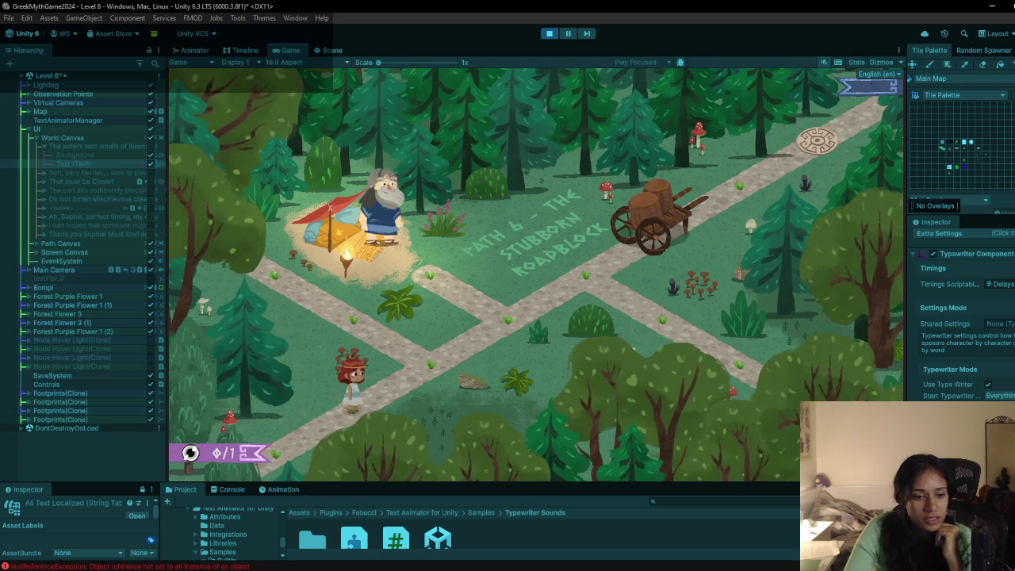
{"action": "left_click", "coordinate": [198, 566]}
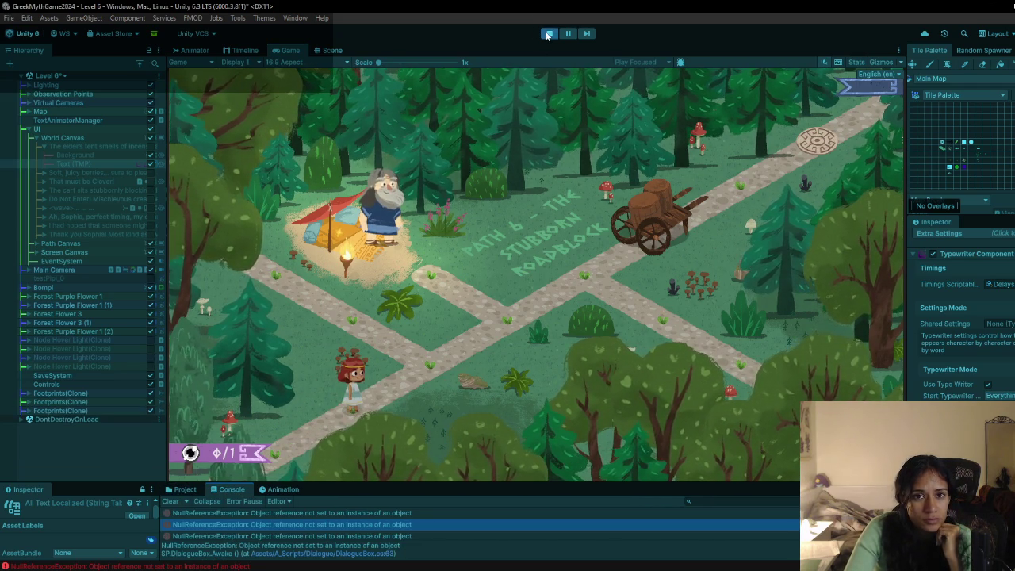
{"action": "left_click", "coordinate": [547, 34]}
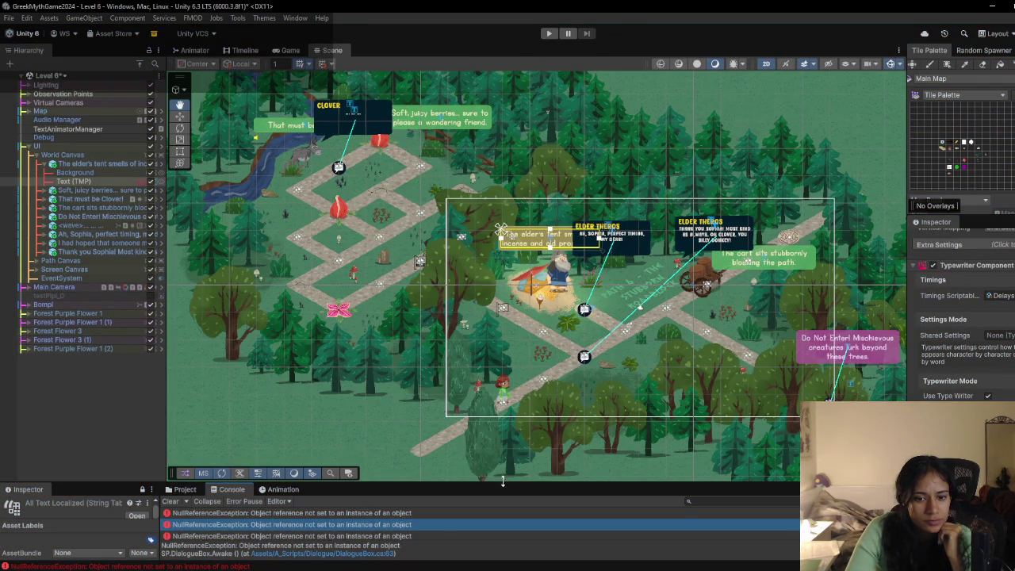
Step: Enlarge the Console, trace each NullReferenceException to its dialogue object, and open DialogueBox.cs at line 63
{"action": "left_click_drag", "start_coordinate": [502, 482], "coordinate": [484, 395]}
{"action": "left_click", "coordinate": [259, 440]}
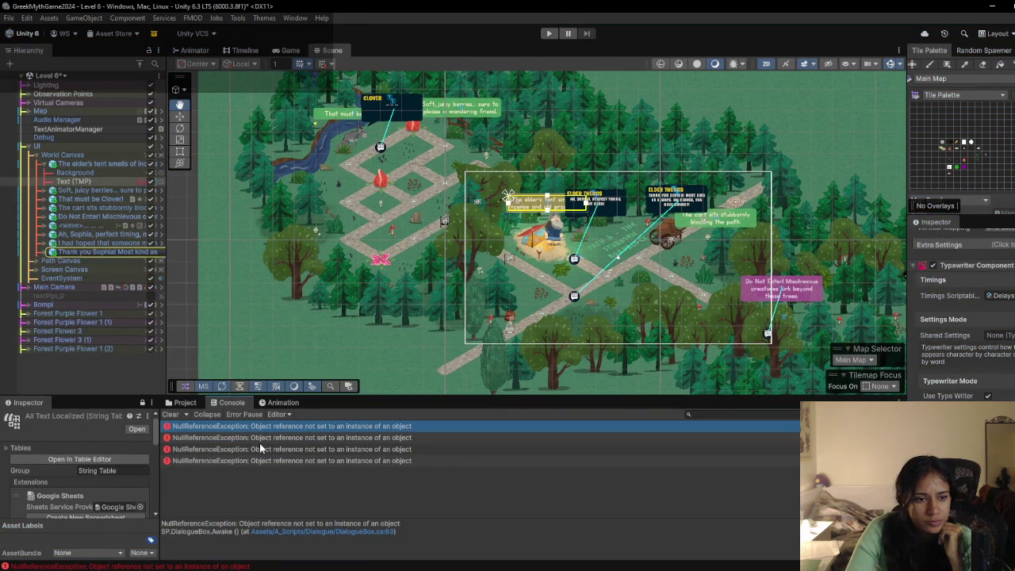
{"action": "left_click", "coordinate": [258, 450]}
{"action": "left_click", "coordinate": [255, 461]}
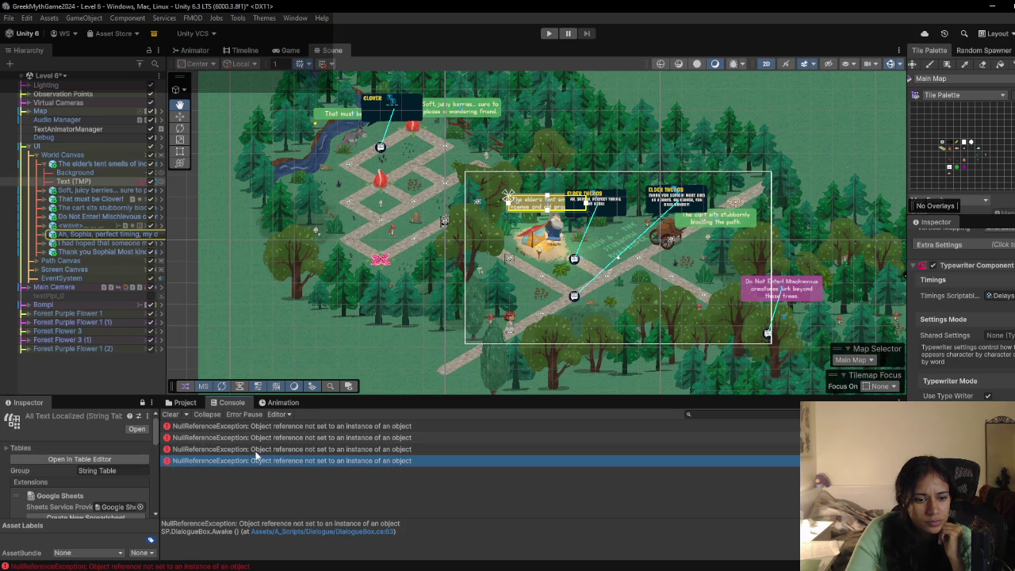
{"action": "double_click", "coordinate": [261, 425]}
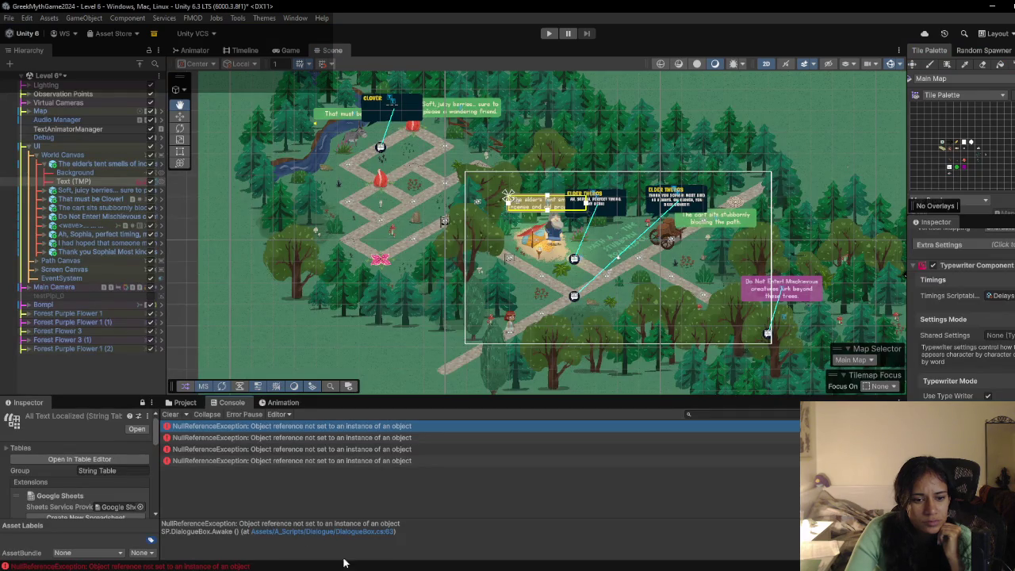
{"action": "left_click", "coordinate": [170, 414]}
{"action": "left_click", "coordinate": [549, 34]}
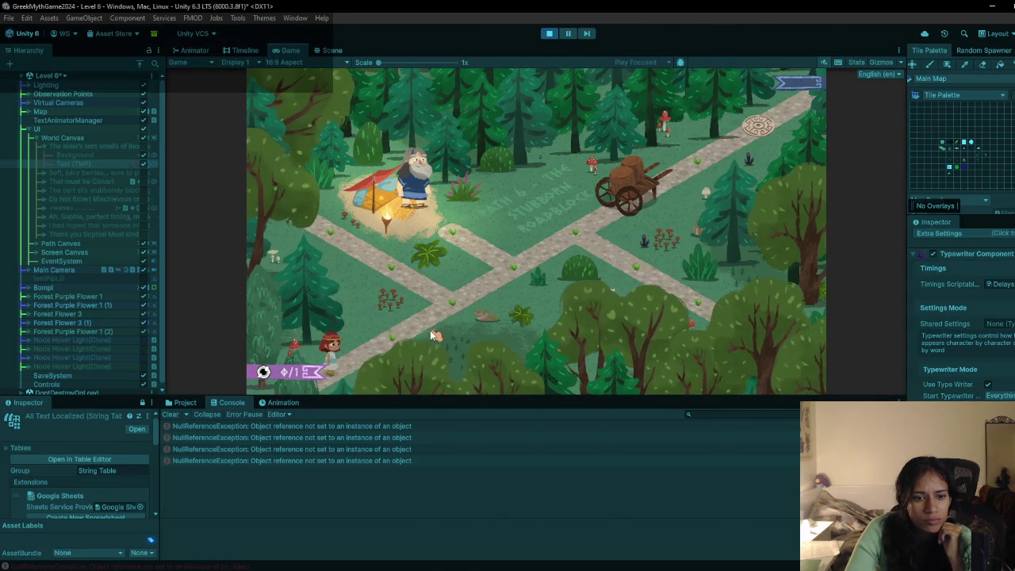
{"action": "double_click", "coordinate": [291, 426]}
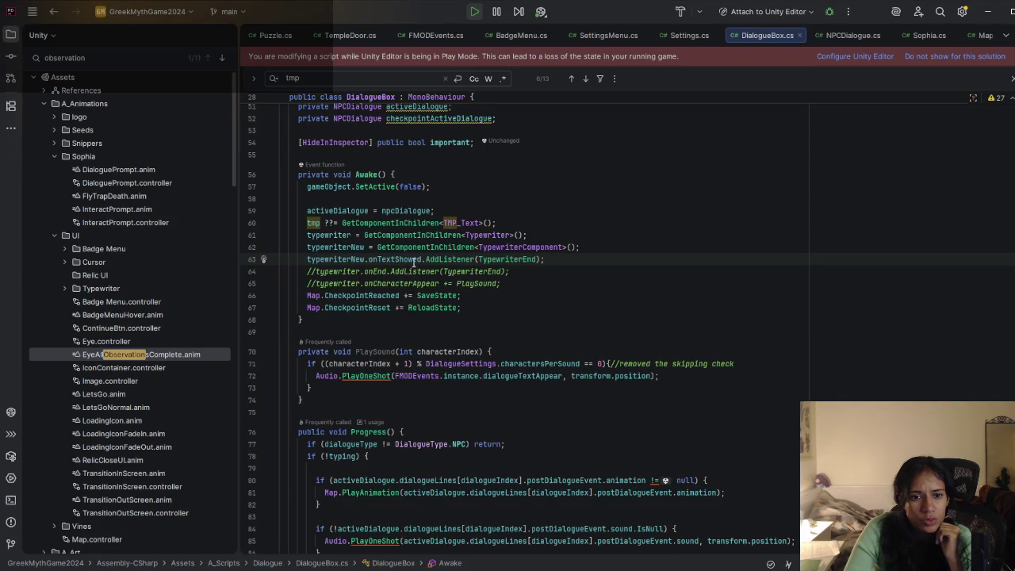
Step: Minimise the Rider window and bring Unity back to the front, out of Play Mode
{"action": "mouse_move", "coordinate": [499, 259]}
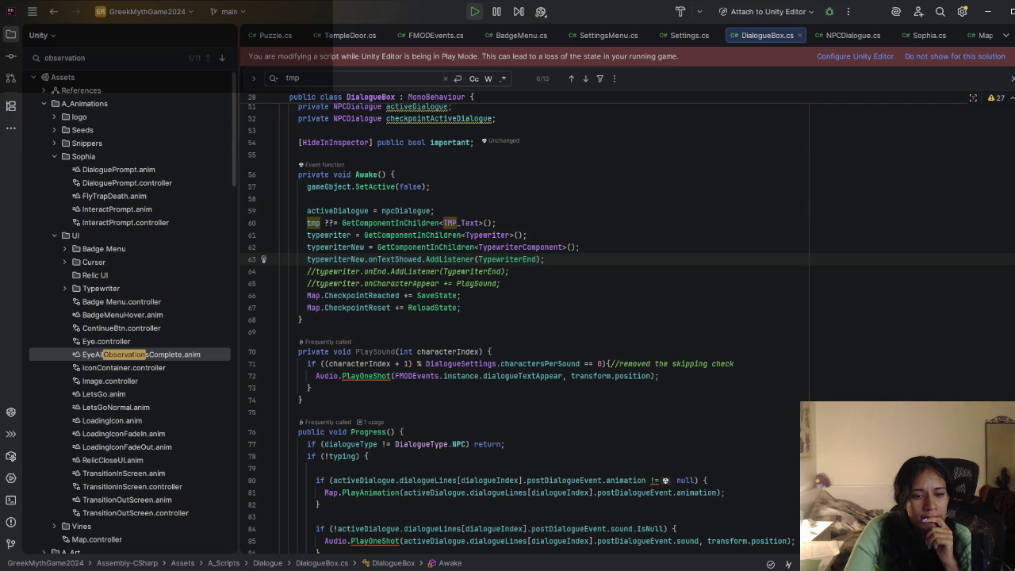
{"action": "left_click", "coordinate": [986, 15]}
{"action": "left_click", "coordinate": [548, 33]}
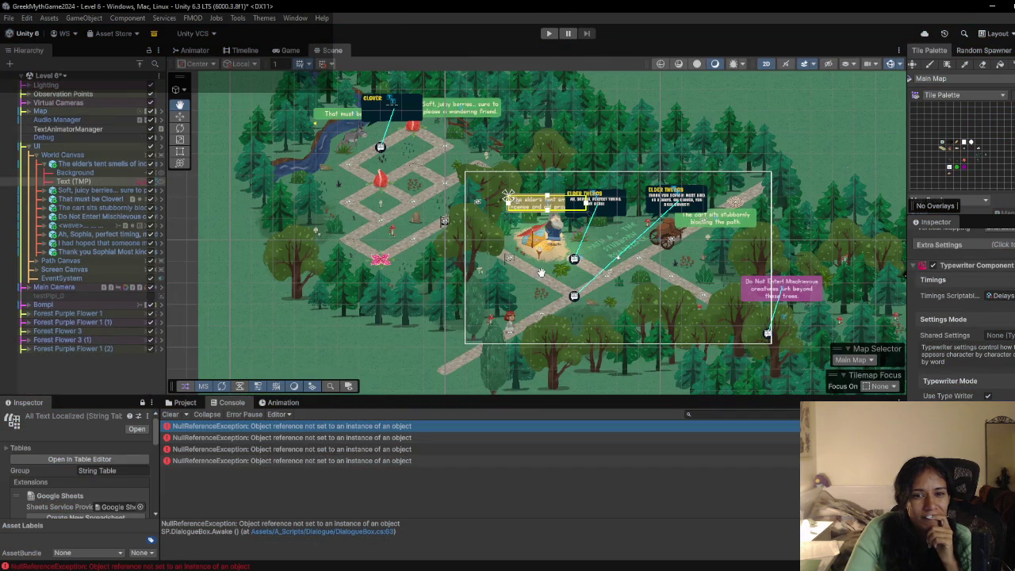
Step: Pan and zoom the Scene view to the elder's tent area, then start Play Mode
{"action": "mouse_move", "coordinate": [606, 271]}
{"action": "left_mouse_down"}
{"action": "mouse_move", "coordinate": [468, 266]}
{"action": "mouse_move", "coordinate": [502, 250]}
{"action": "left_mouse_up"}
{"action": "scroll", "coordinate": [468, 265], "scroll_direction": "up", "scroll_amount": 2}
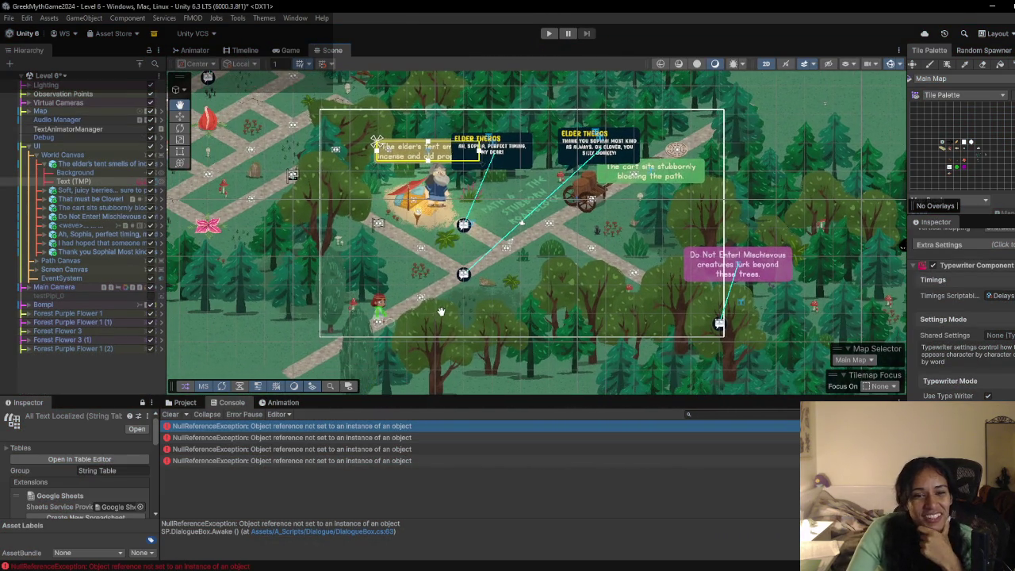
{"action": "left_click", "coordinate": [549, 34]}
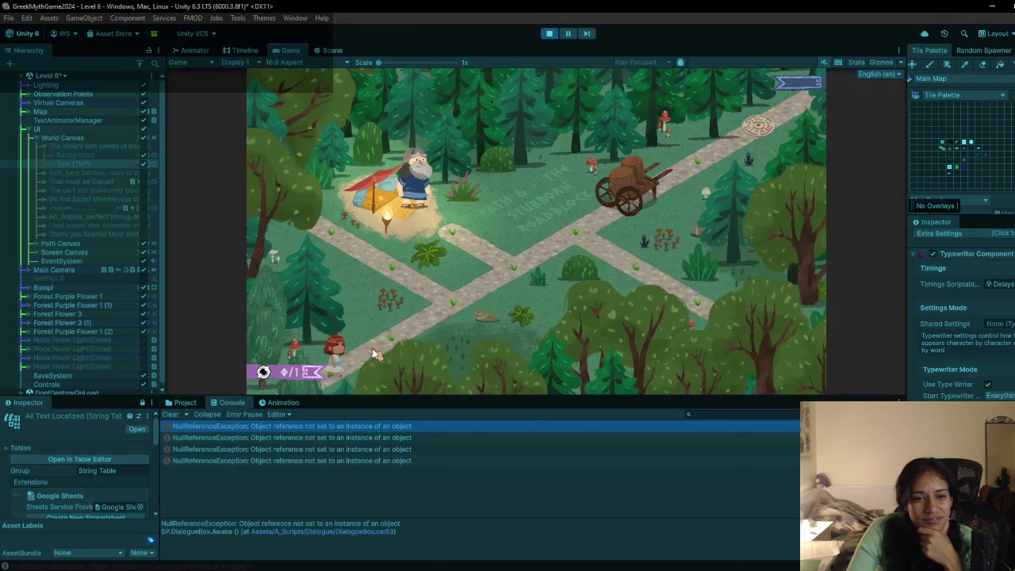
Step: Walk the character up and down the paths, past the elder's tent and toward the log
{"action": "left_click", "coordinate": [460, 305]}
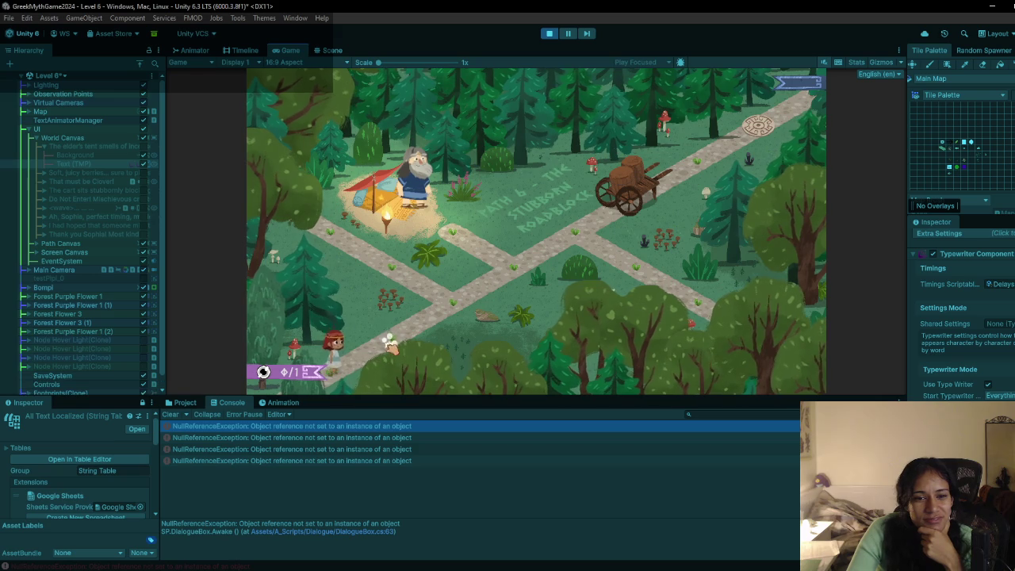
{"action": "left_click", "coordinate": [596, 235]}
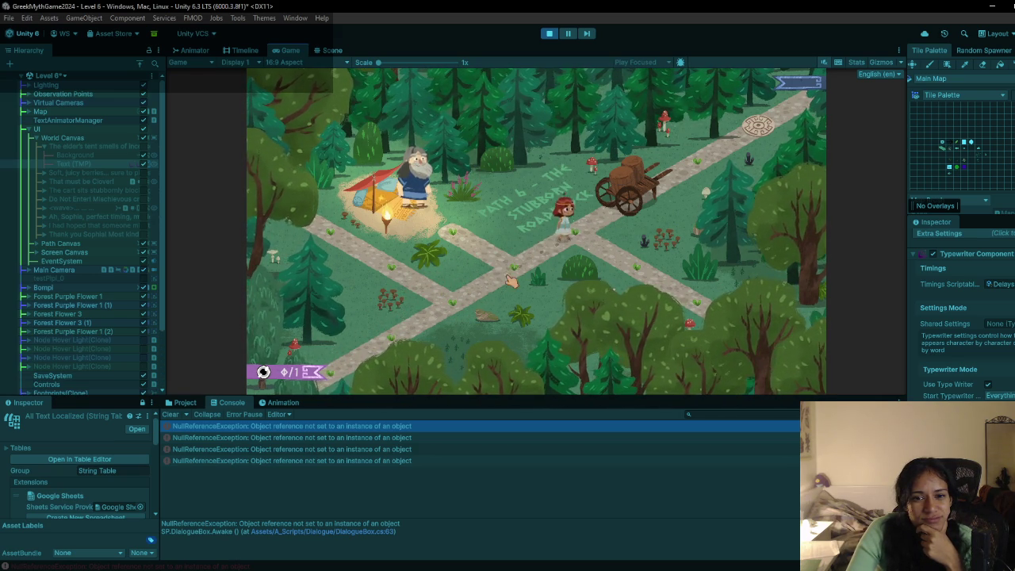
{"action": "left_click", "coordinate": [450, 308]}
{"action": "left_click", "coordinate": [348, 251]}
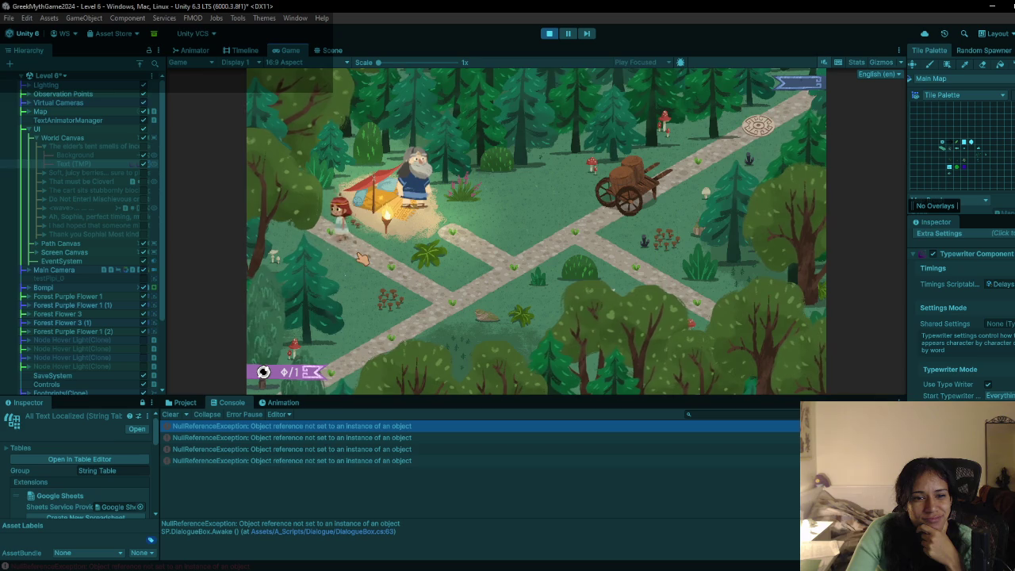
{"action": "left_click", "coordinate": [514, 272]}
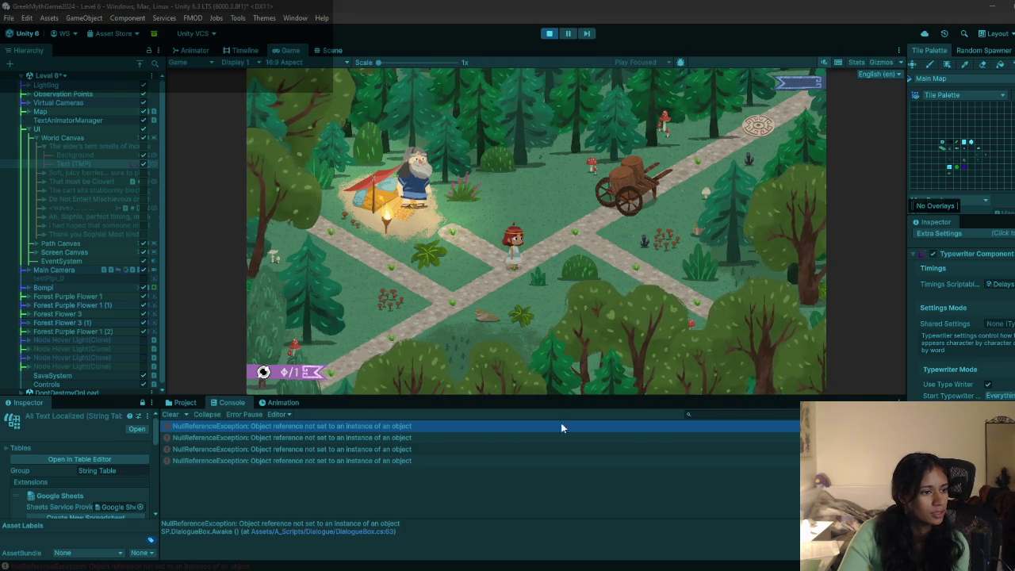
{"action": "left_click", "coordinate": [467, 311]}
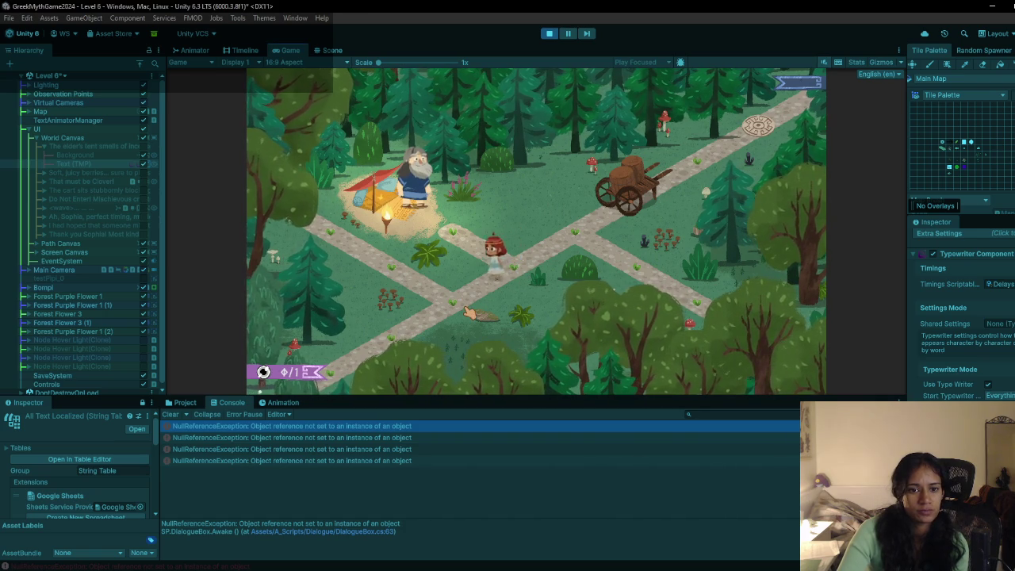
Step: Walk the character to the path crossing, stop play, and open the DialogueBox.Awake line 63 error in Rider
{"action": "left_click", "coordinate": [520, 271]}
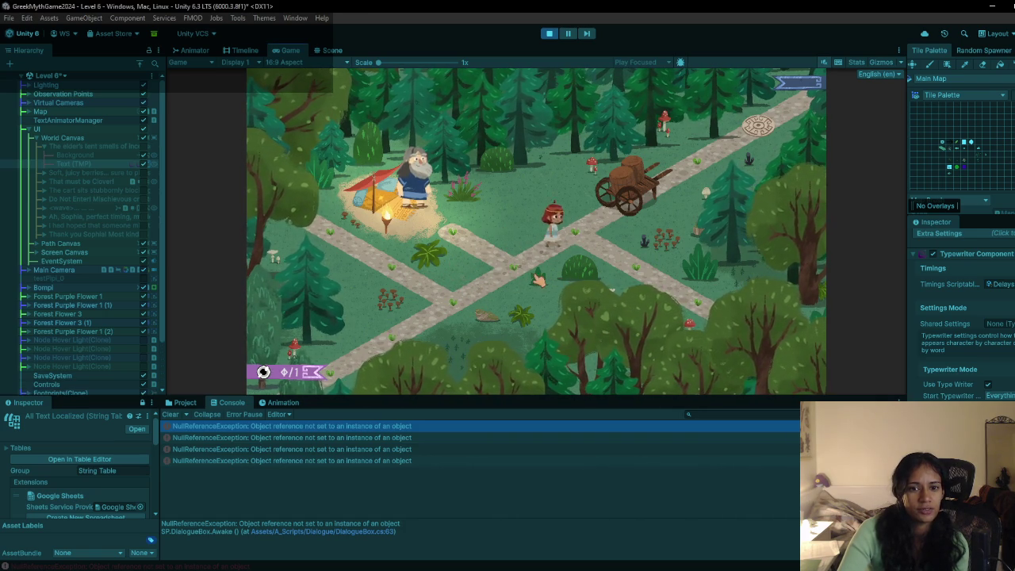
{"action": "left_click", "coordinate": [414, 301]}
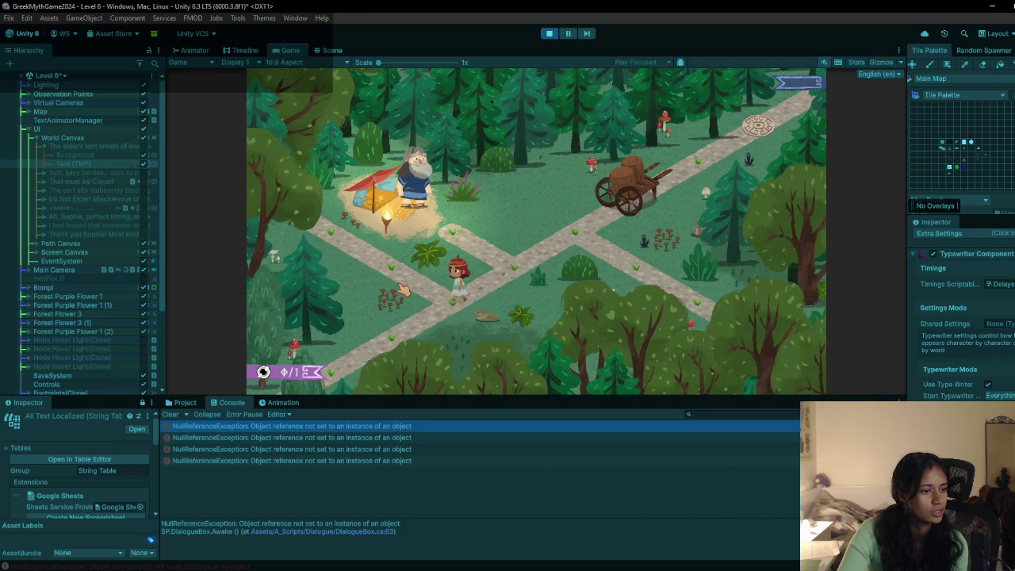
{"action": "left_click", "coordinate": [451, 292]}
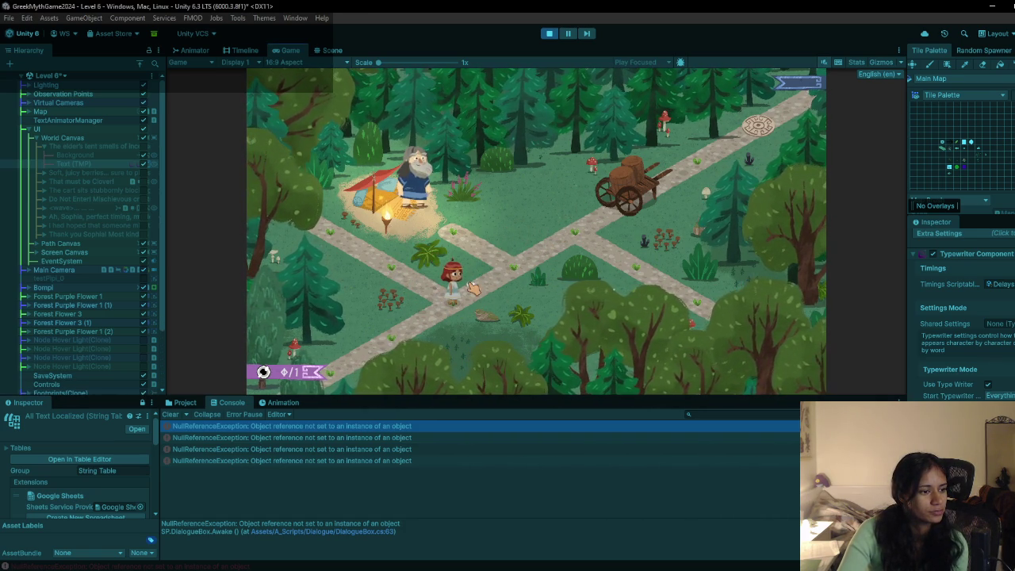
{"action": "left_click", "coordinate": [512, 266]}
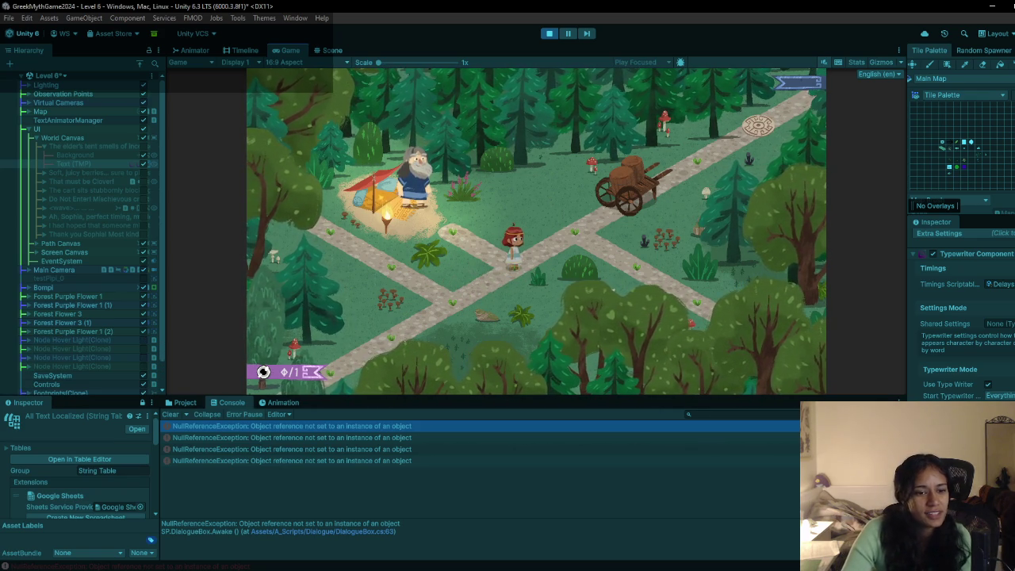
{"action": "left_click", "coordinate": [550, 35]}
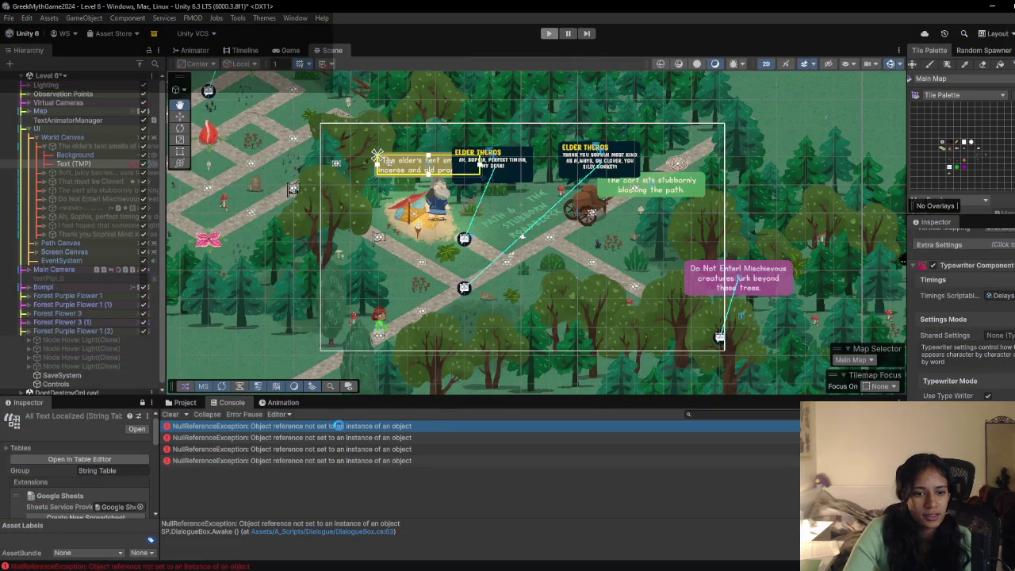
{"action": "double_click", "coordinate": [337, 428]}
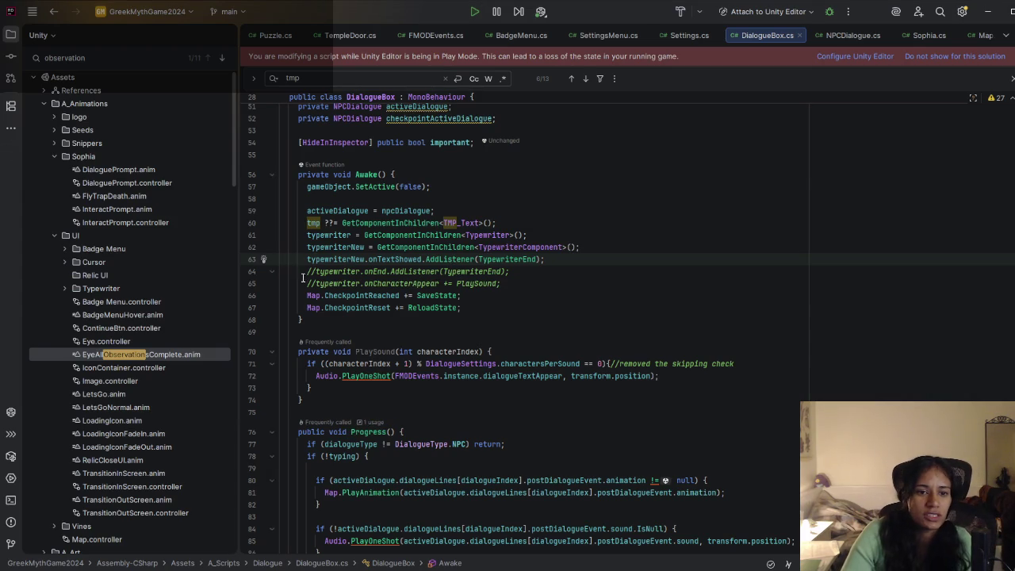
Step: Comment out line 63's onTextShowed TypewriterEnd listener and return to Unity to recompile
{"action": "left_click", "coordinate": [308, 259]}
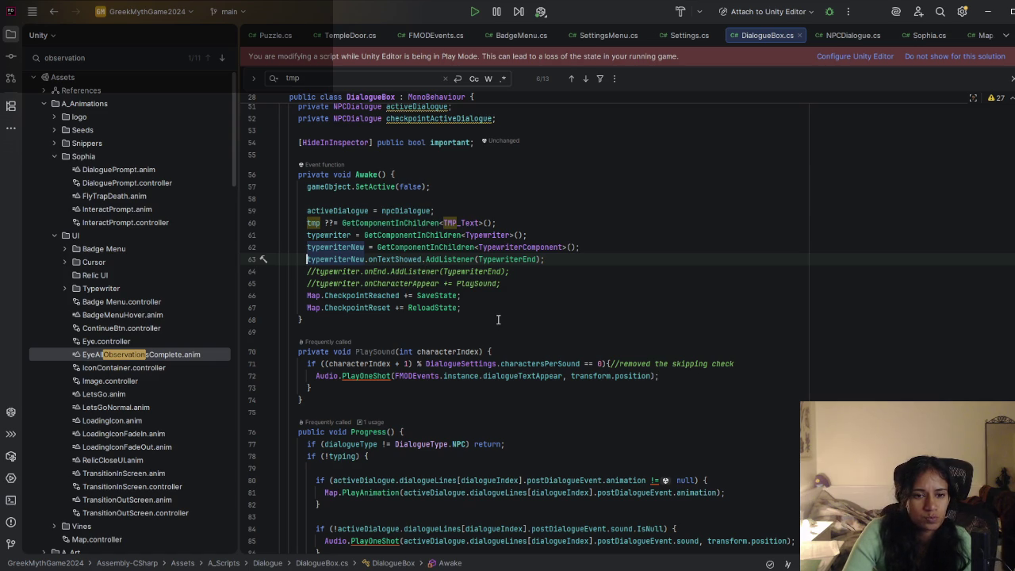
{"action": "key", "text": "ctrl+slash"}
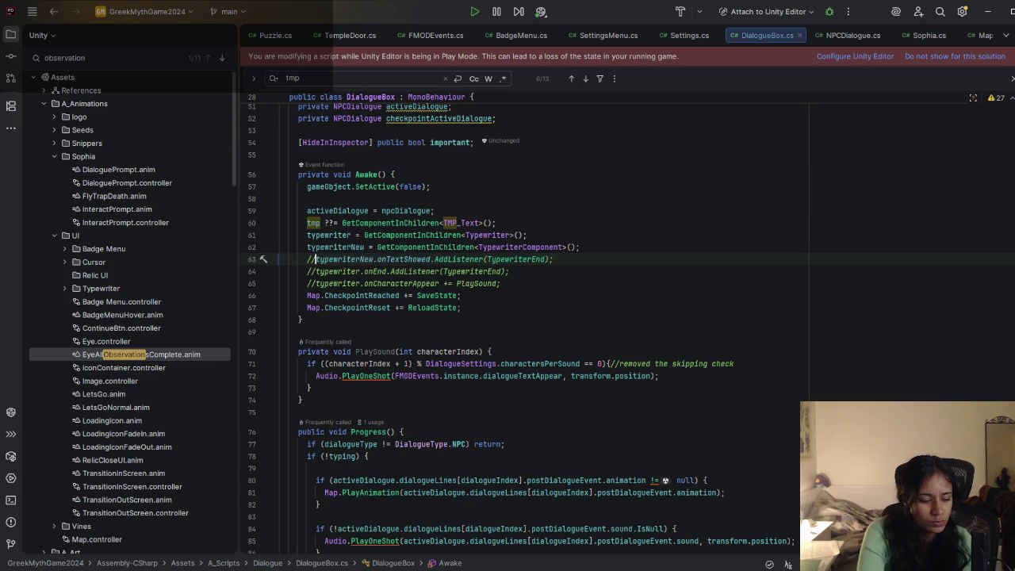
{"action": "left_click", "coordinate": [989, 9]}
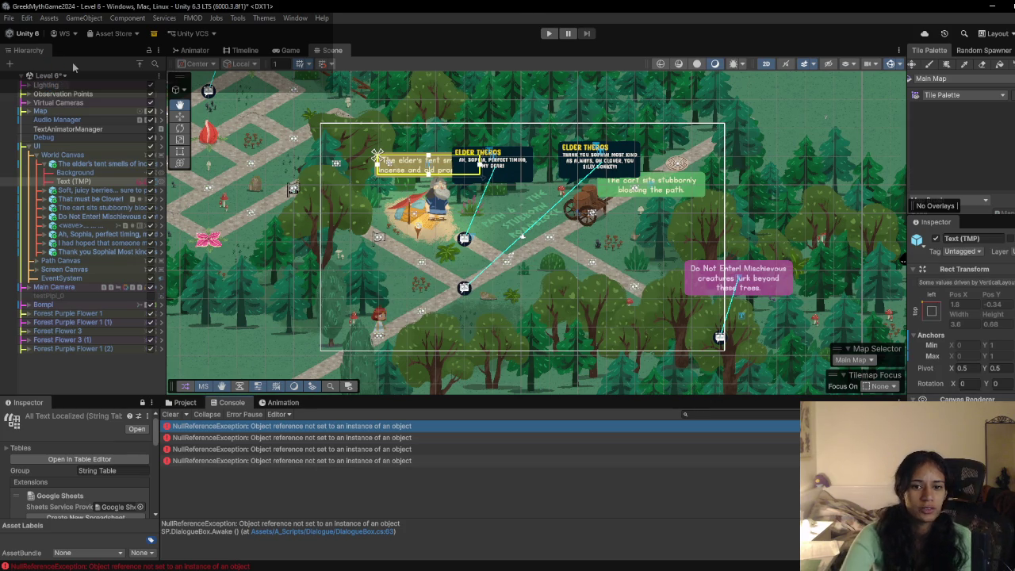
Step: Run the game, walk the girl to Elder Theros's tent, and open the new console error in Rider
{"action": "key", "text": "ctrl+p"}
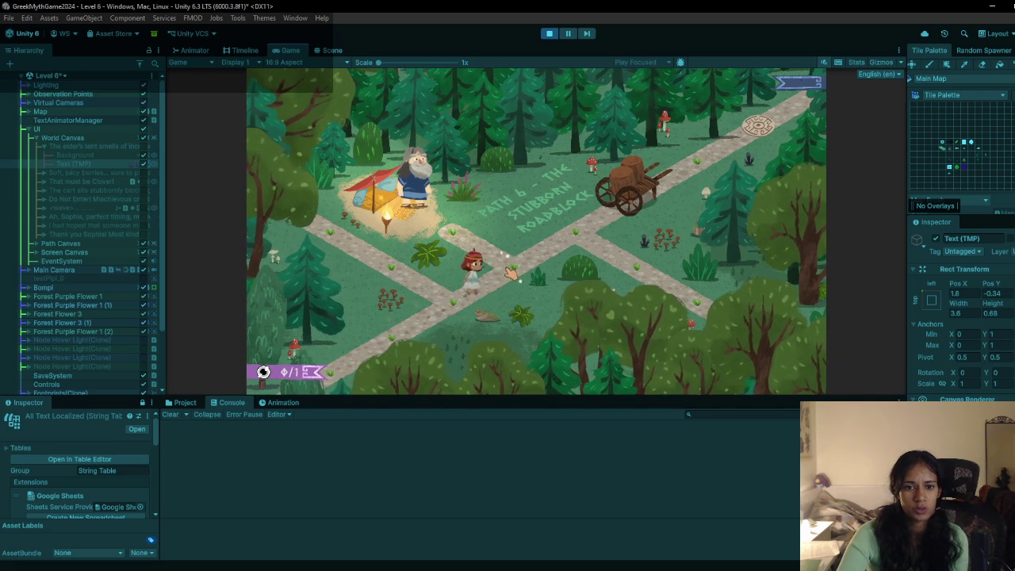
{"action": "left_click", "coordinate": [455, 234]}
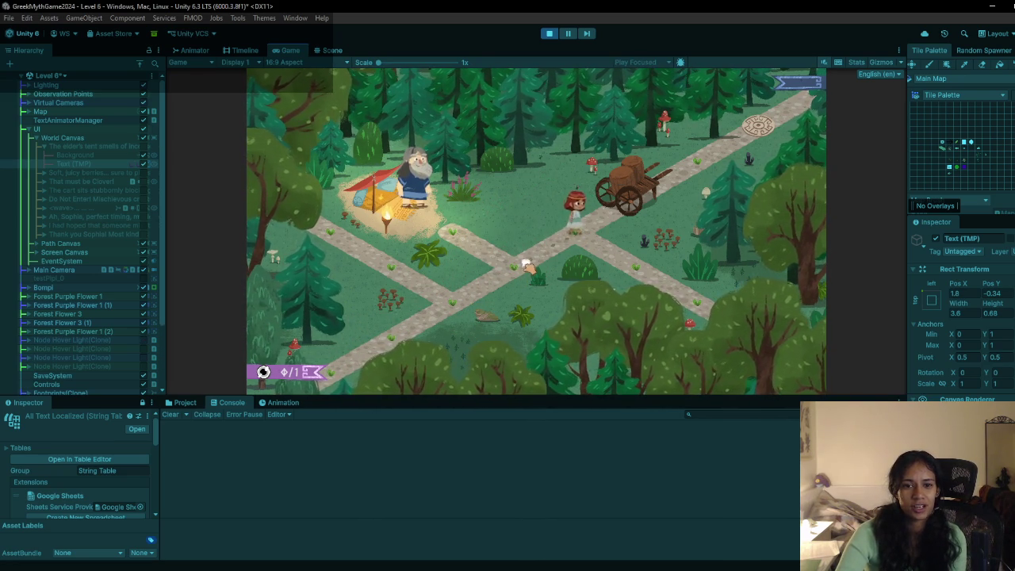
{"action": "left_click", "coordinate": [339, 254]}
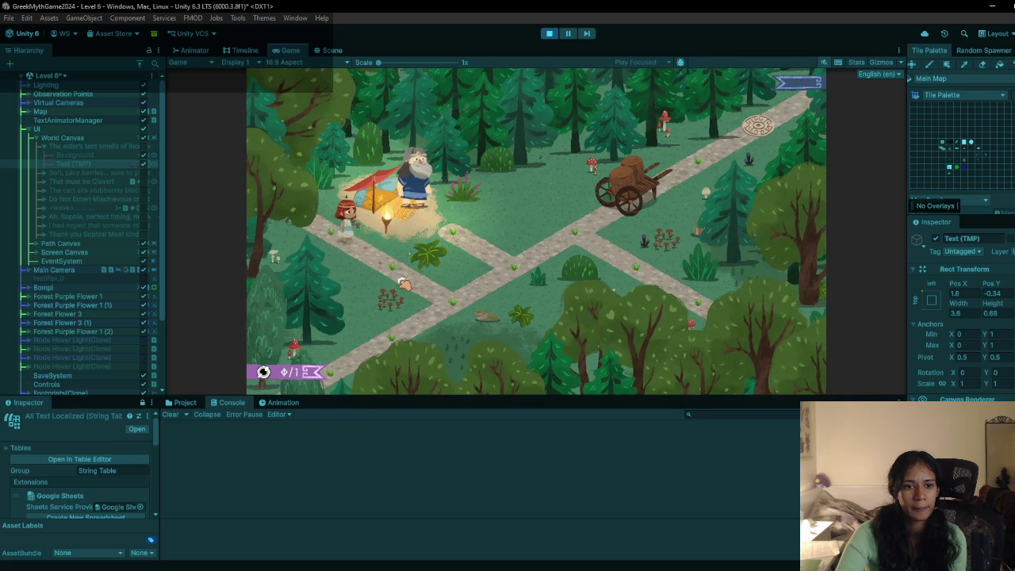
{"action": "left_click", "coordinate": [576, 239]}
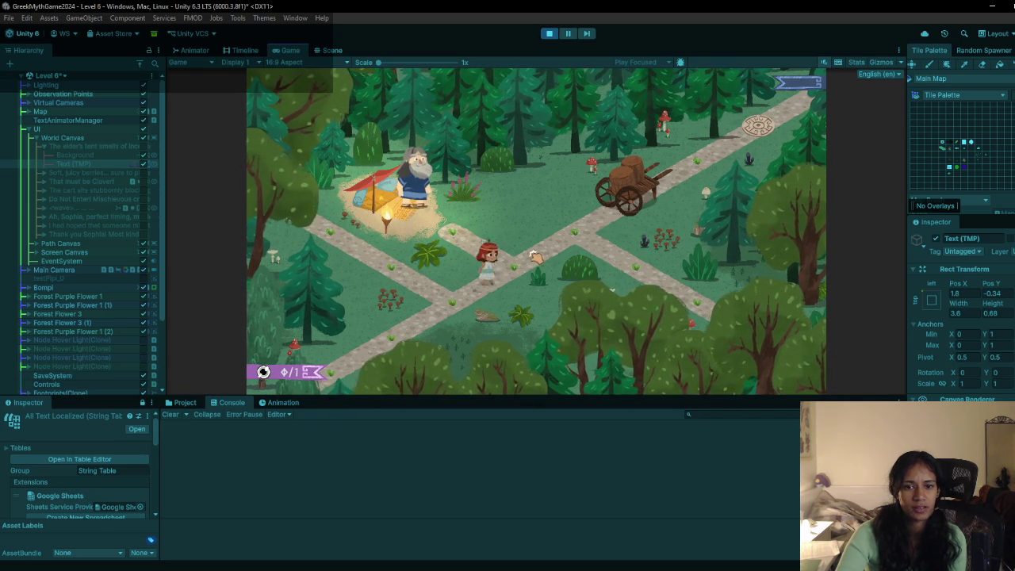
{"action": "left_click", "coordinate": [468, 240]}
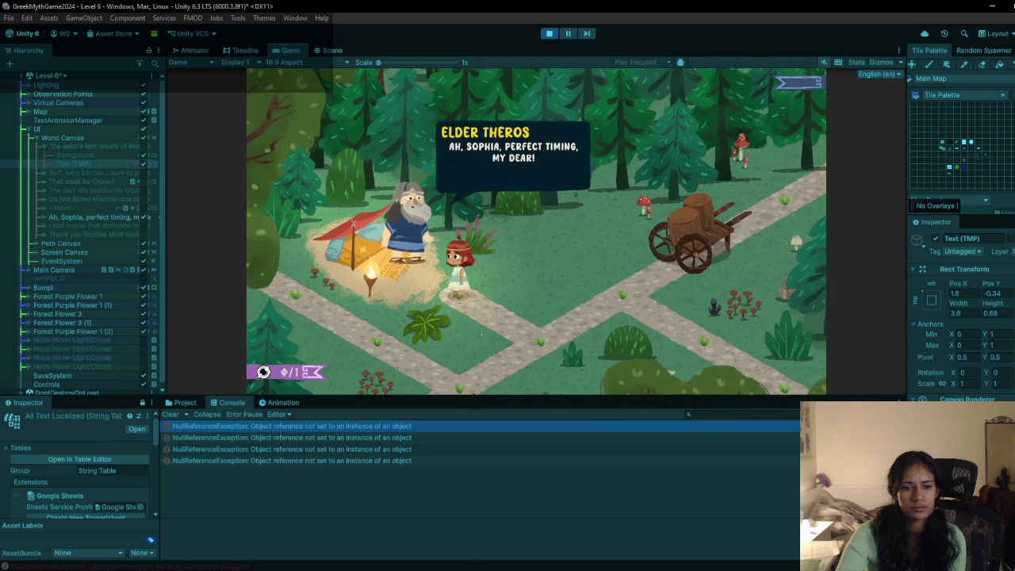
{"action": "double_click", "coordinate": [421, 460]}
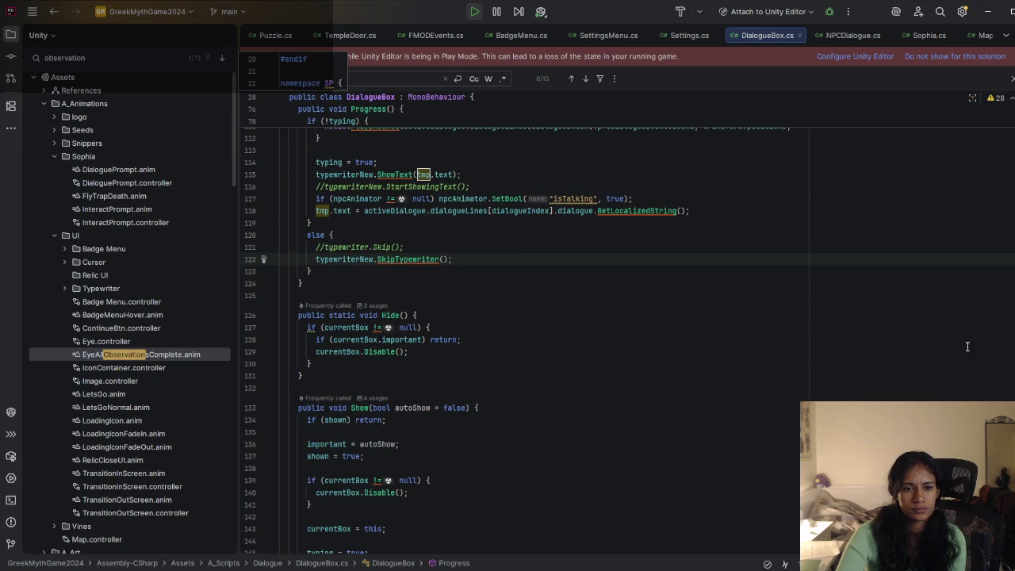
Step: Stop the running game in Unity and go back to DialogueBox.cs in Rider
{"action": "key", "text": "alt+Tab"}
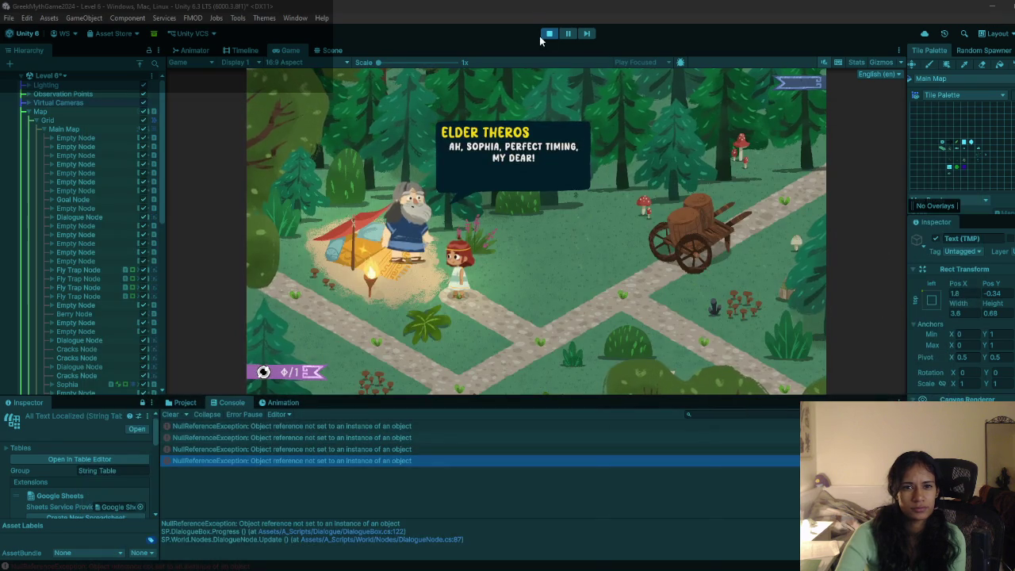
{"action": "left_click", "coordinate": [546, 35]}
{"action": "key", "text": "alt+Tab"}
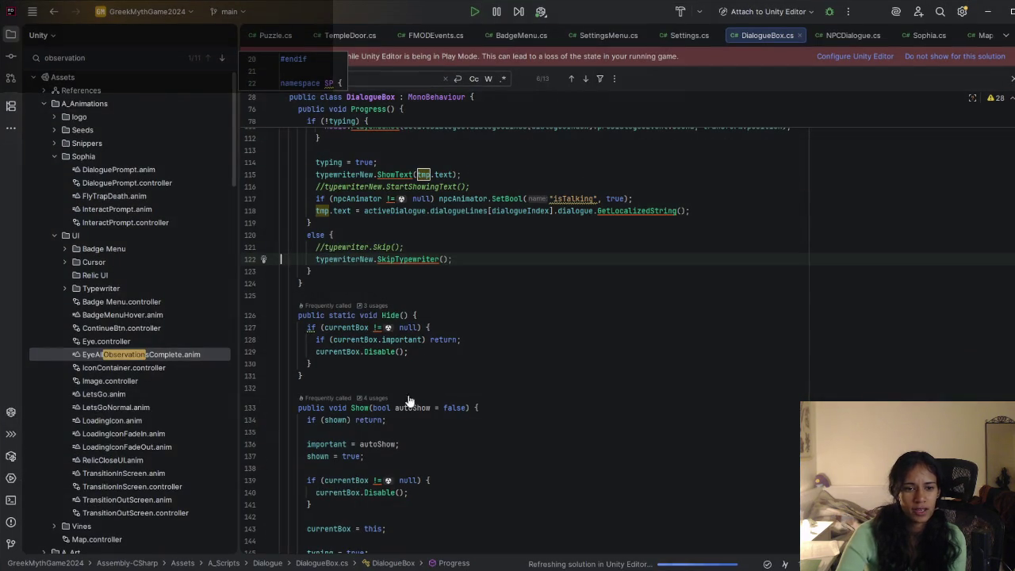
Step: Review the SkipTypewriter and ShowText lines, keeping StartShowingText on line 116 commented, then return to Unity
{"action": "scroll", "coordinate": [357, 318], "scroll_direction": "up", "scroll_amount": 2}
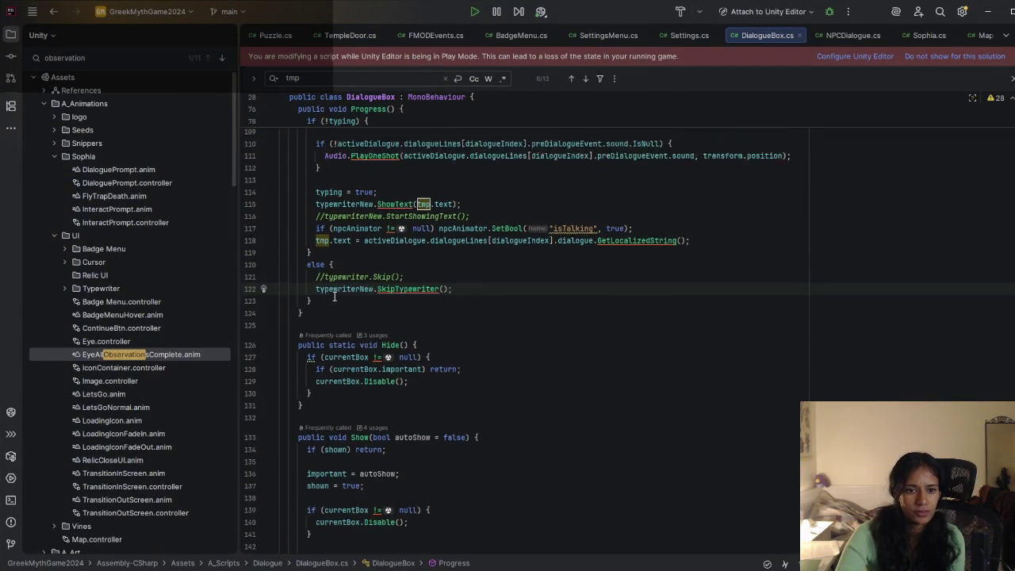
{"action": "left_click", "coordinate": [315, 332]}
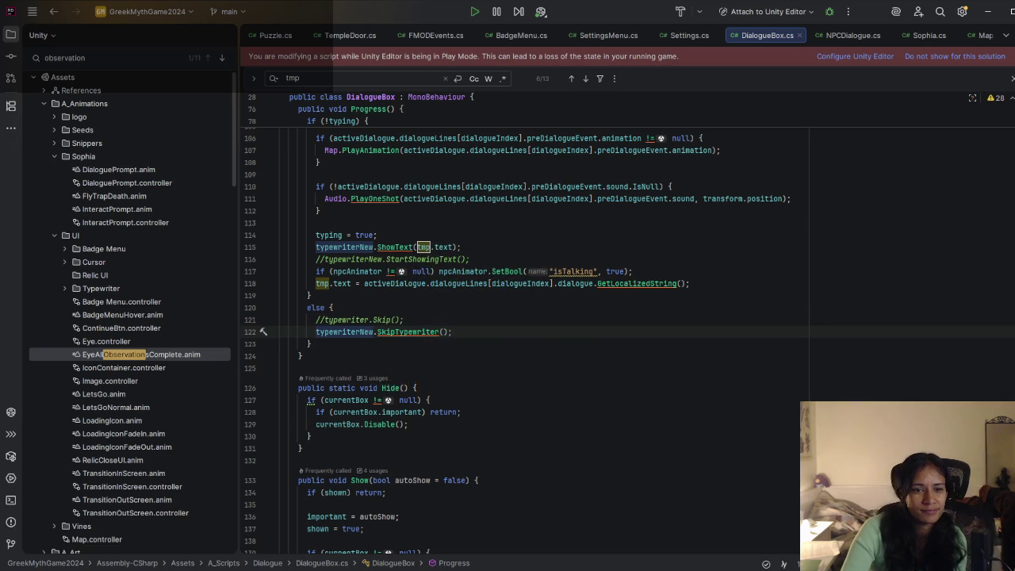
{"action": "scroll", "coordinate": [412, 238], "scroll_direction": "down", "scroll_amount": 1}
{"action": "left_click", "coordinate": [467, 210]}
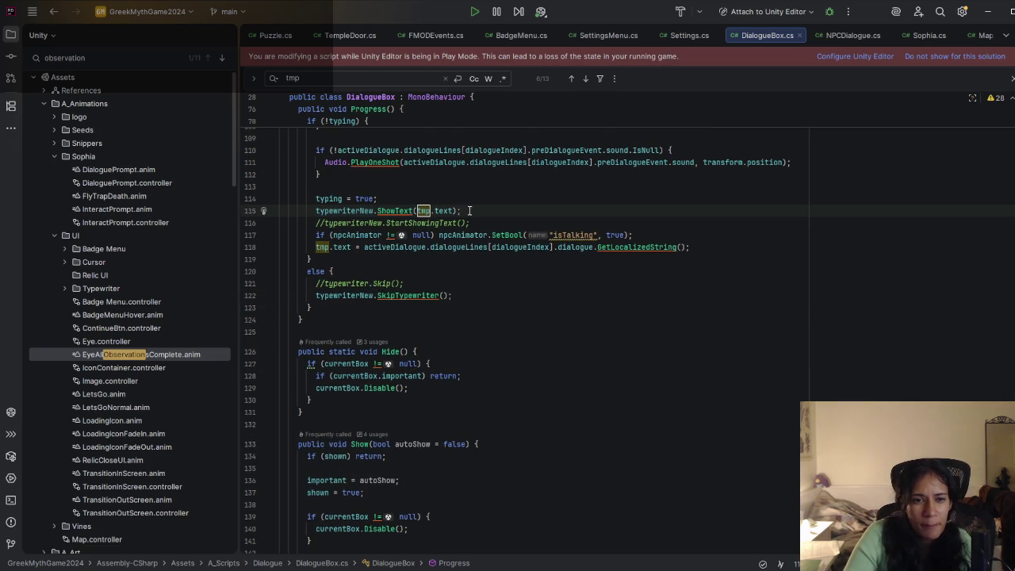
{"action": "left_click", "coordinate": [323, 223]}
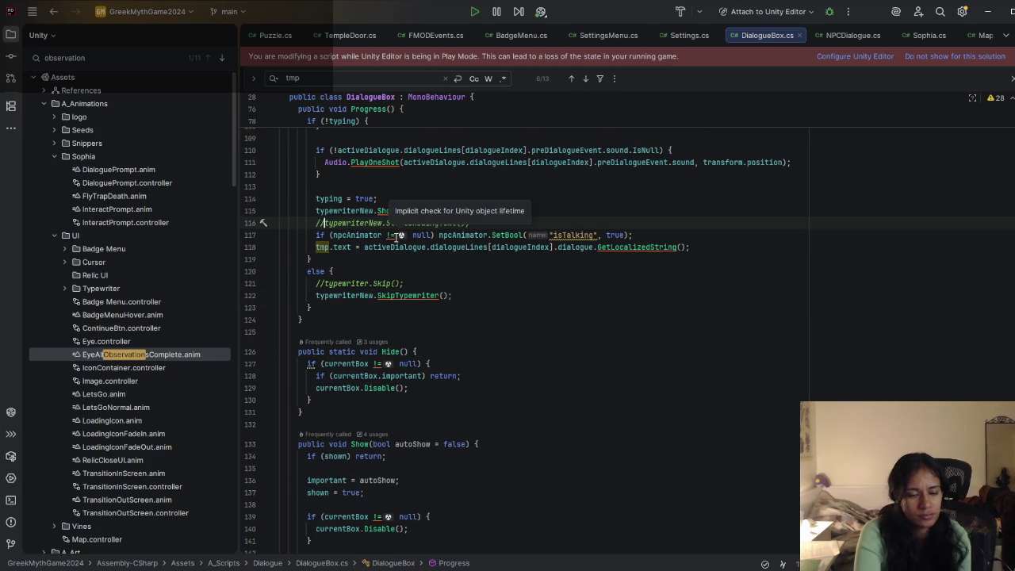
{"action": "key", "text": "BackSpace"}
{"action": "key", "text": "BackSpace"}
{"action": "key", "text": "ctrl+z"}
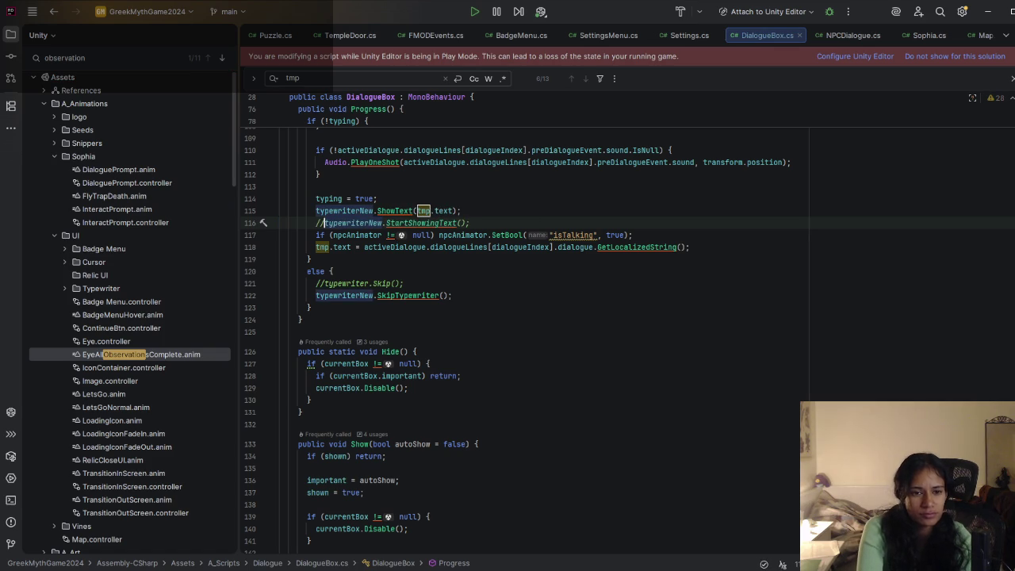
{"action": "key", "text": "alt+Tab"}
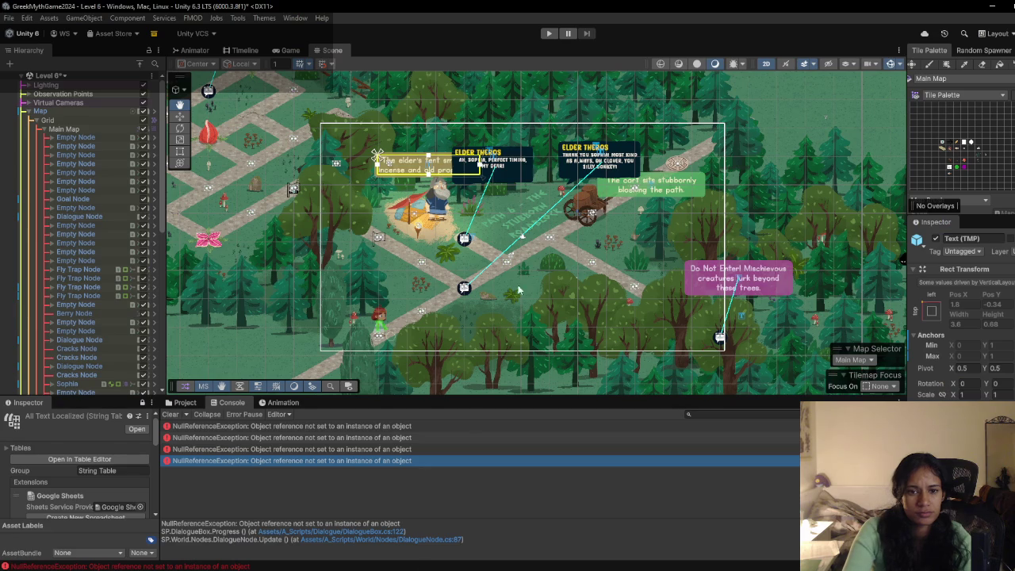
Step: Play-test the elder's tent line typing out to 1/1 without errors, then stop and return to DialogueBox.cs
{"action": "left_click", "coordinate": [548, 34]}
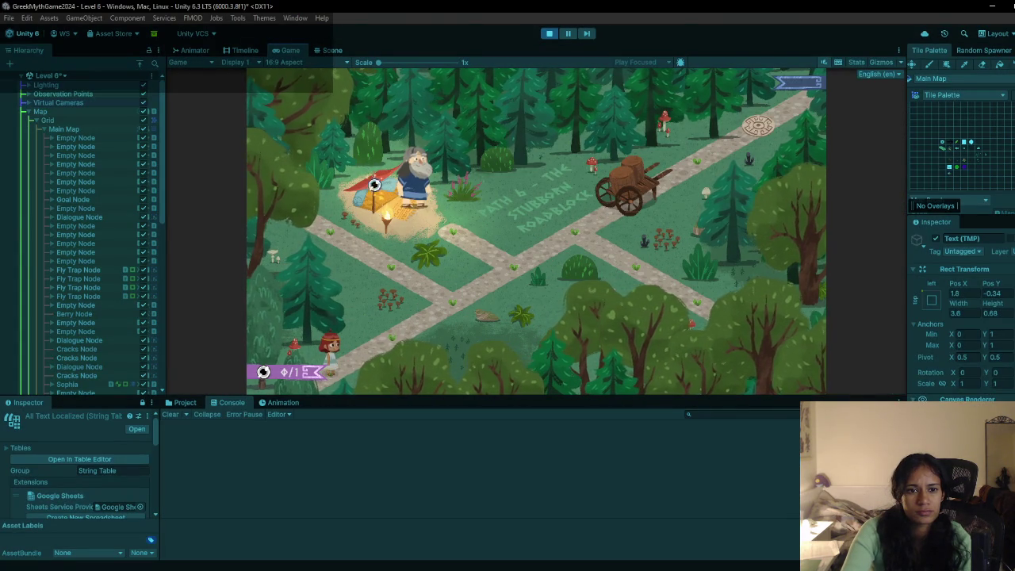
{"action": "left_click", "coordinate": [374, 185]}
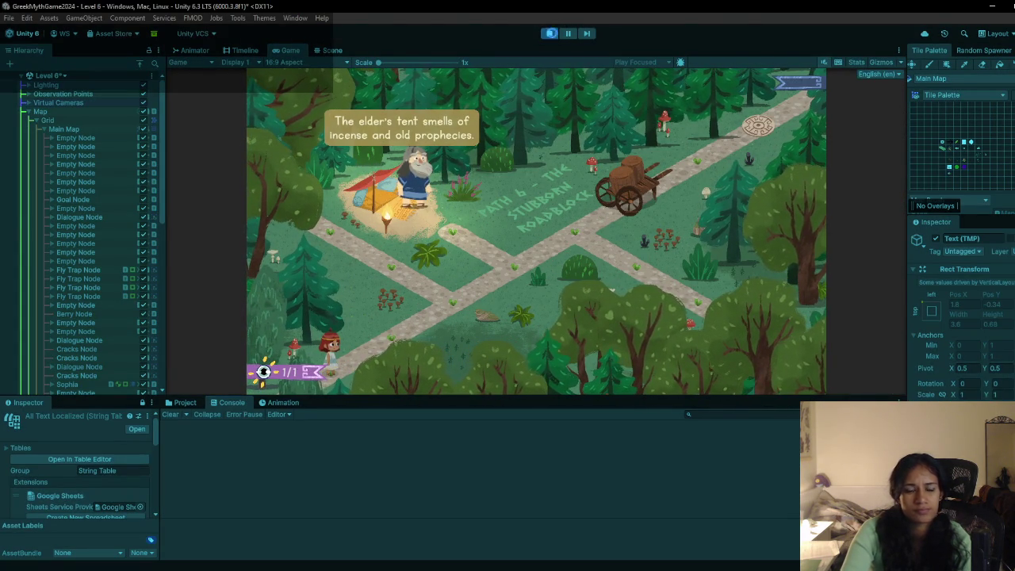
{"action": "left_click", "coordinate": [553, 33]}
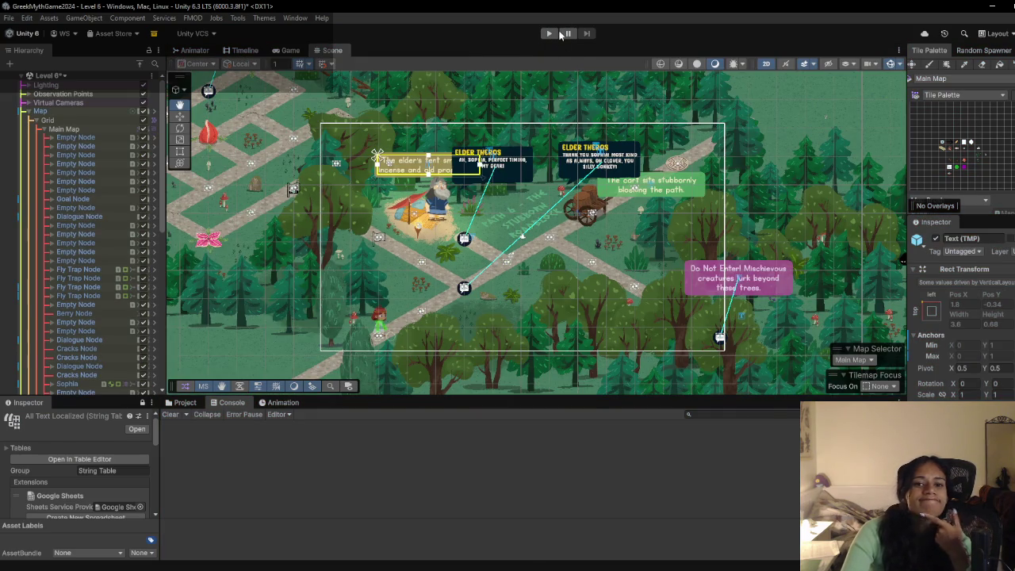
{"action": "key", "text": "alt+Tab"}
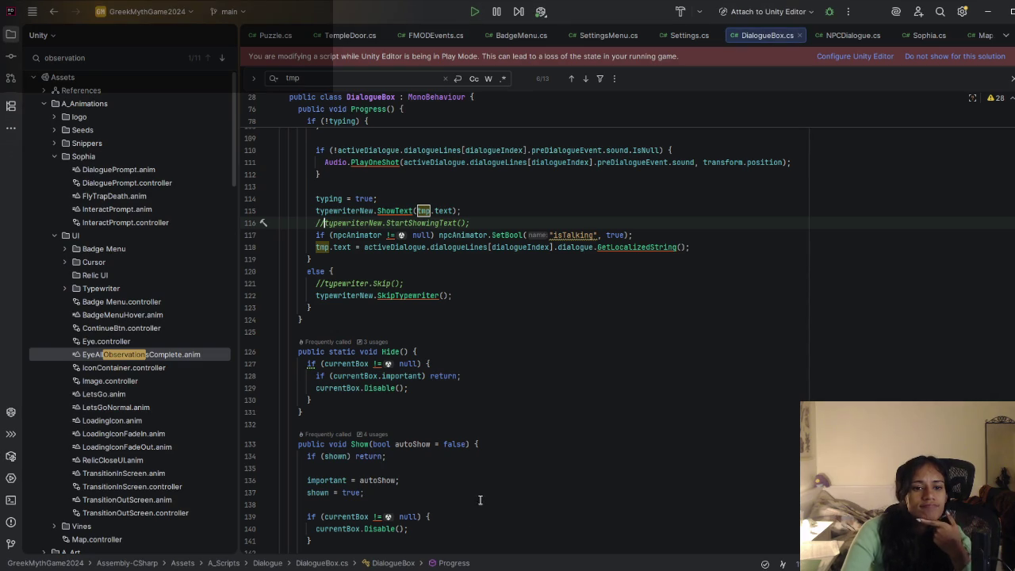
Step: Replace the ShowText(tmp.text) line with the uncommented typewriterNew.StartShowingText() call
{"action": "left_click", "coordinate": [470, 211]}
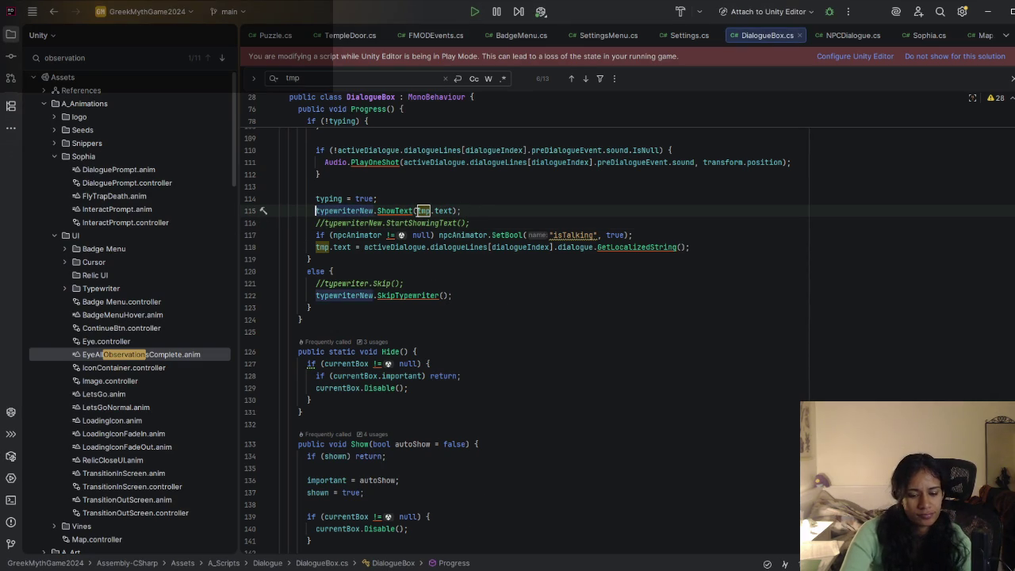
{"action": "key", "text": "shift+End"}
{"action": "key", "text": "Delete"}
{"action": "key", "text": "Delete"}
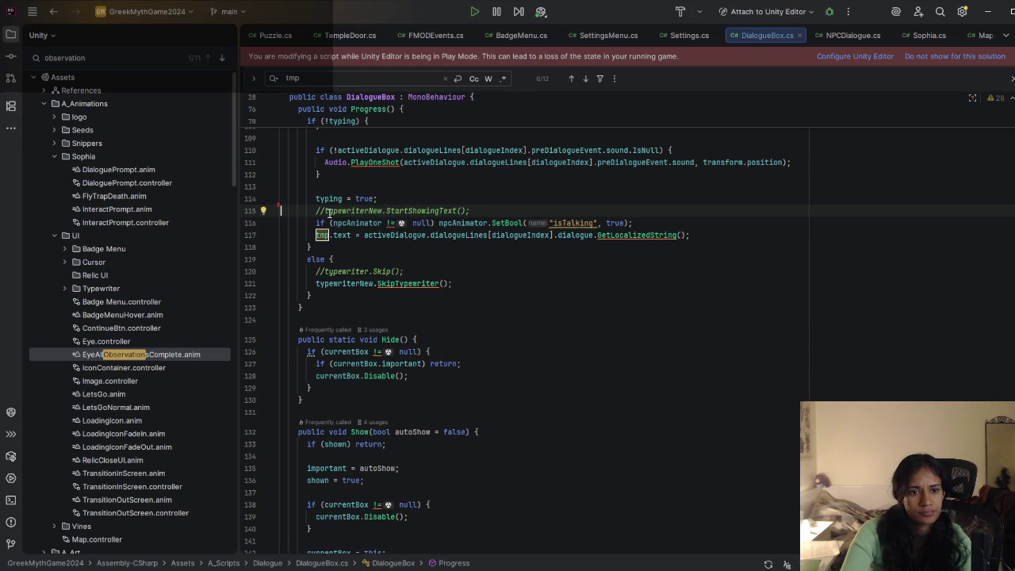
{"action": "key", "text": "ctrl+slash"}
Step: Delete the commented typewriter.Skip line, save DialogueBox.cs, and let Unity recompile
{"action": "left_click", "coordinate": [393, 272]}
{"action": "left_click", "coordinate": [412, 274]}
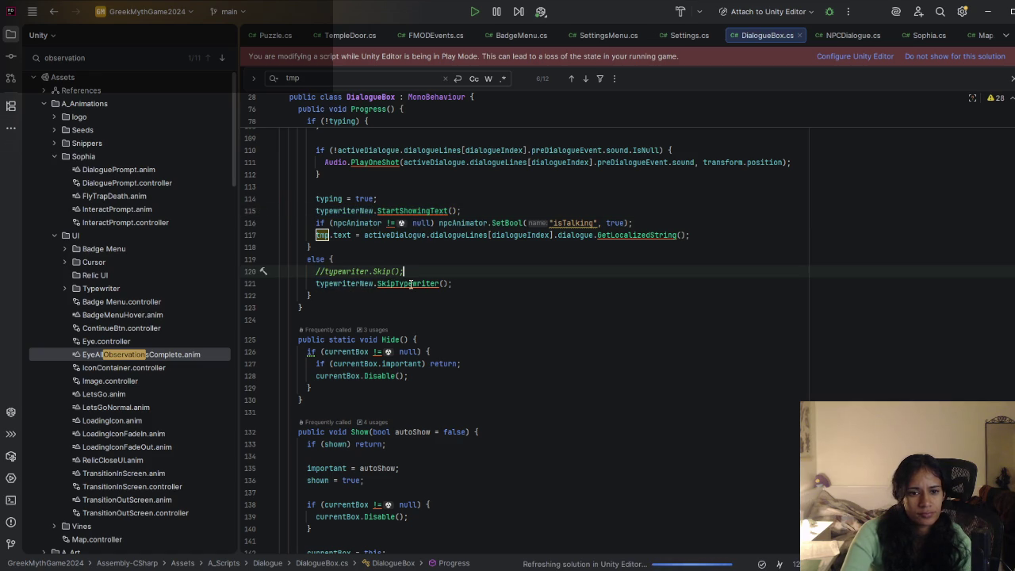
{"action": "mouse_move", "coordinate": [411, 284]}
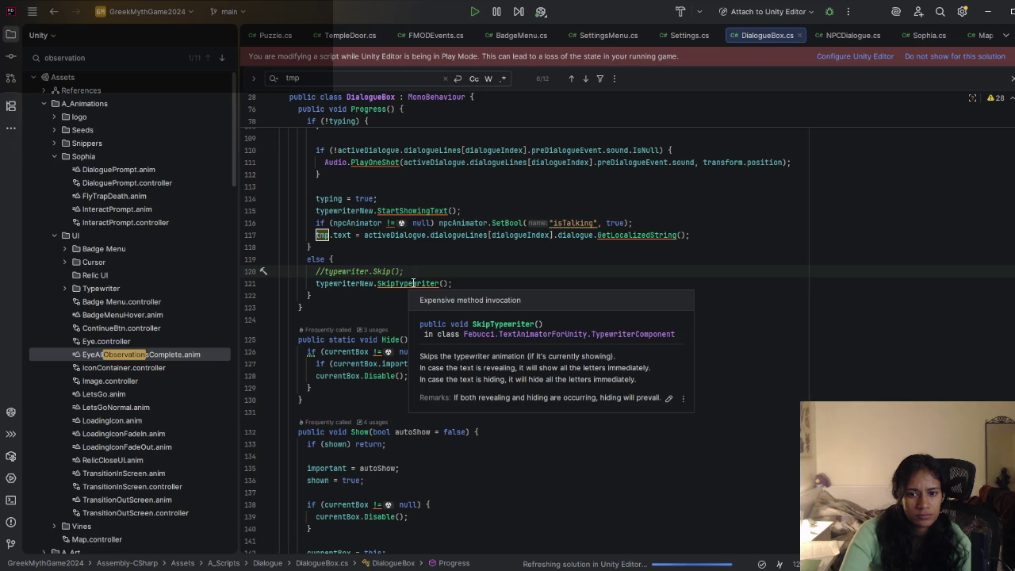
{"action": "left_click", "coordinate": [319, 270], "text": "shift"}
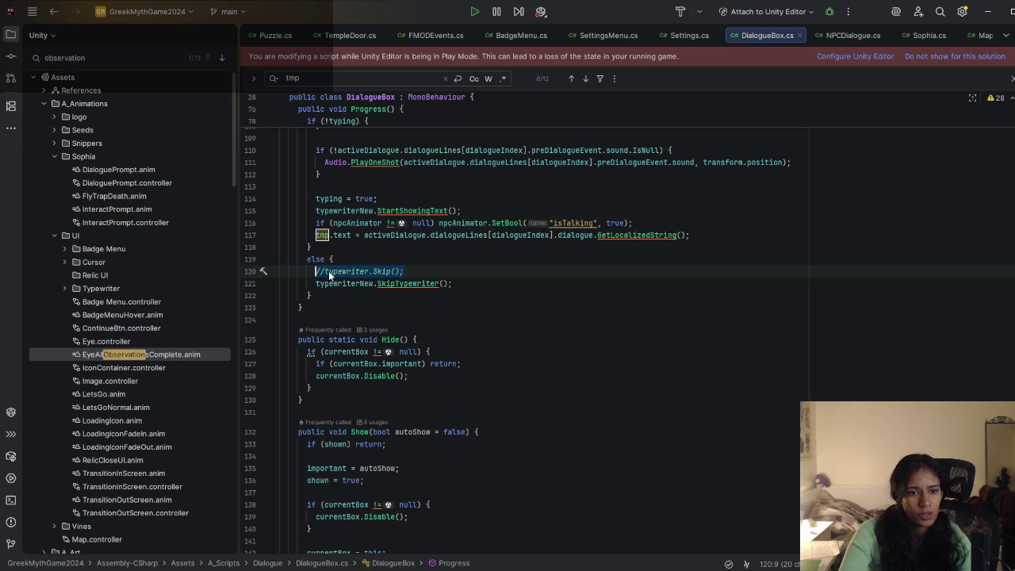
{"action": "key", "text": "BackSpace"}
{"action": "key", "text": "BackSpace"}
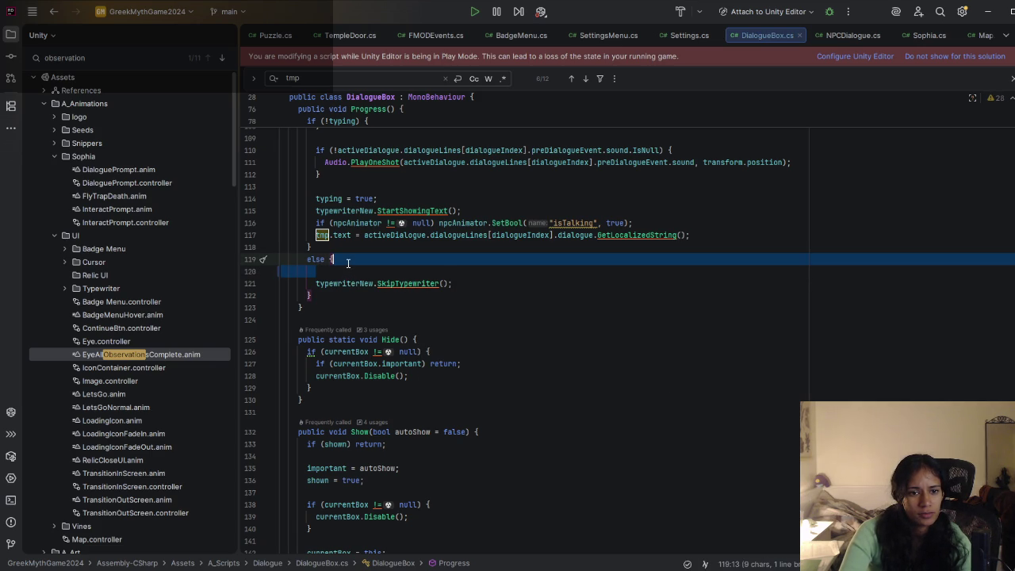
{"action": "key", "text": "ctrl+s"}
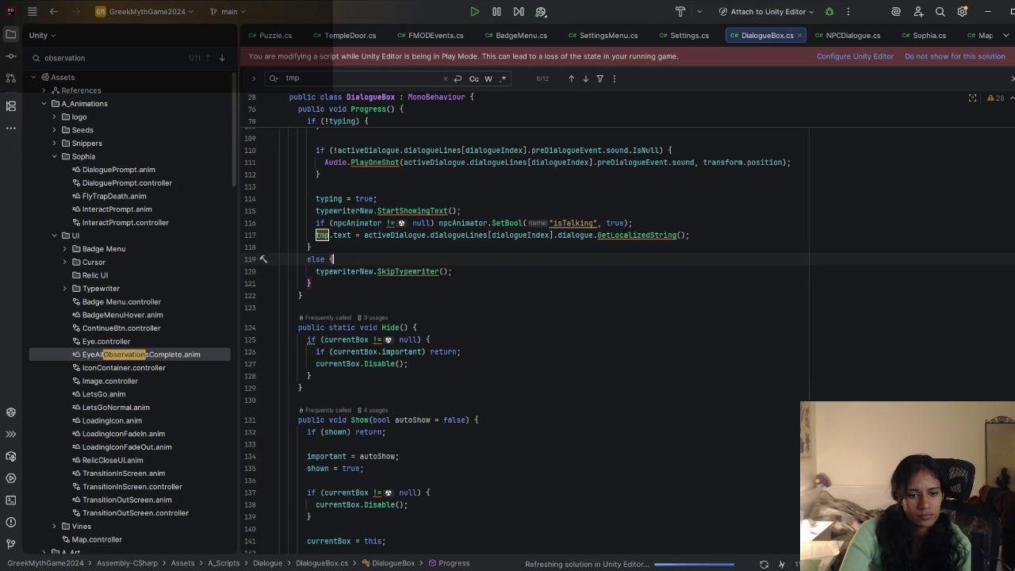
{"action": "key", "text": "alt+Tab"}
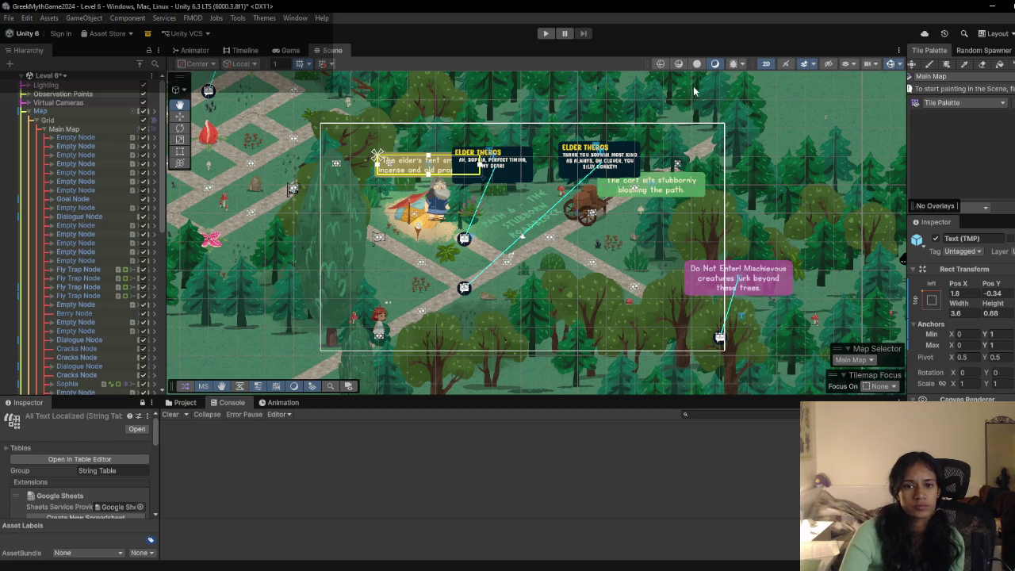
Step: Run the game, walk Sophia up to Elder Theros, and open the Progress() NullReferenceException in Rider
{"action": "left_click", "coordinate": [546, 33]}
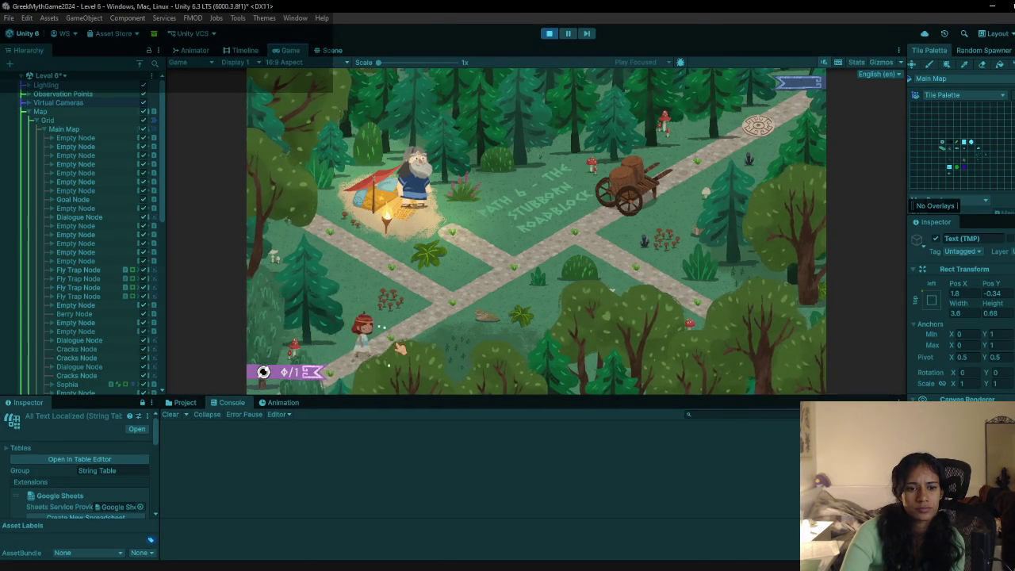
{"action": "mouse_move", "coordinate": [400, 349]}
{"action": "left_mouse_down"}
{"action": "mouse_move", "coordinate": [421, 321]}
{"action": "mouse_move", "coordinate": [581, 245]}
{"action": "mouse_move", "coordinate": [579, 218]}
{"action": "mouse_move", "coordinate": [453, 317]}
{"action": "mouse_move", "coordinate": [460, 250]}
{"action": "left_mouse_up"}
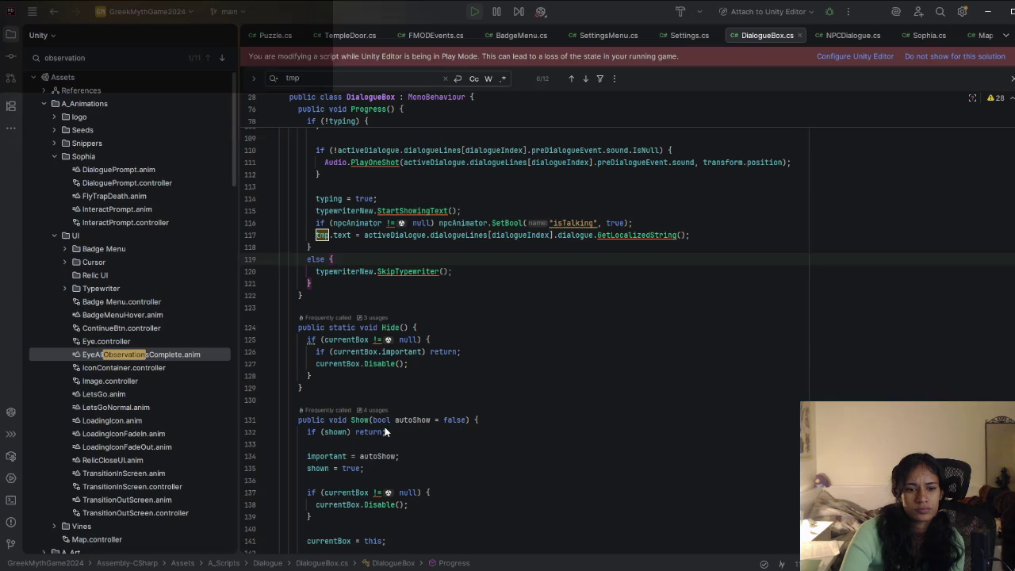
{"action": "double_click", "coordinate": [386, 429]}
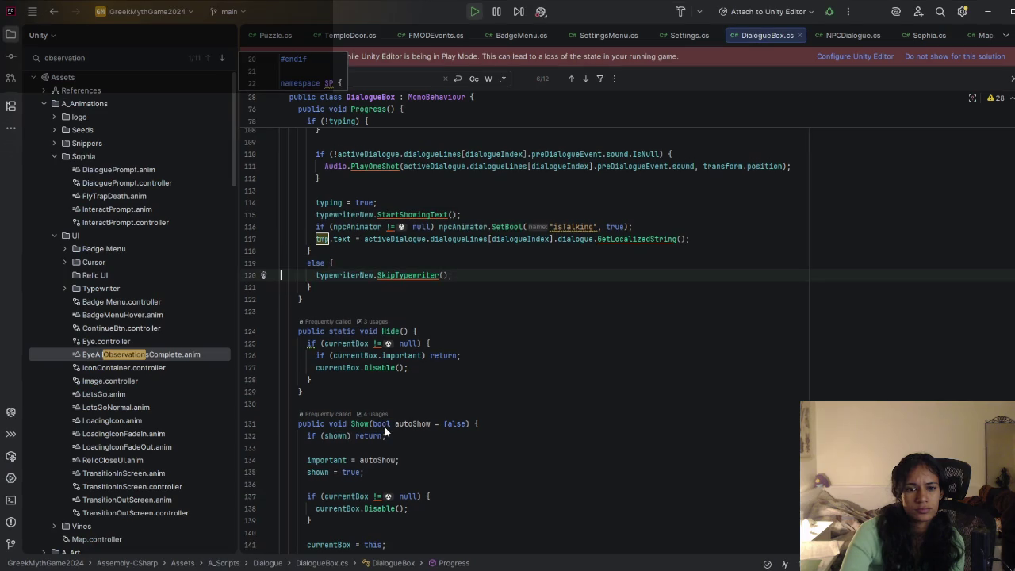
{"action": "scroll", "coordinate": [403, 385], "scroll_direction": "up", "scroll_amount": 3}
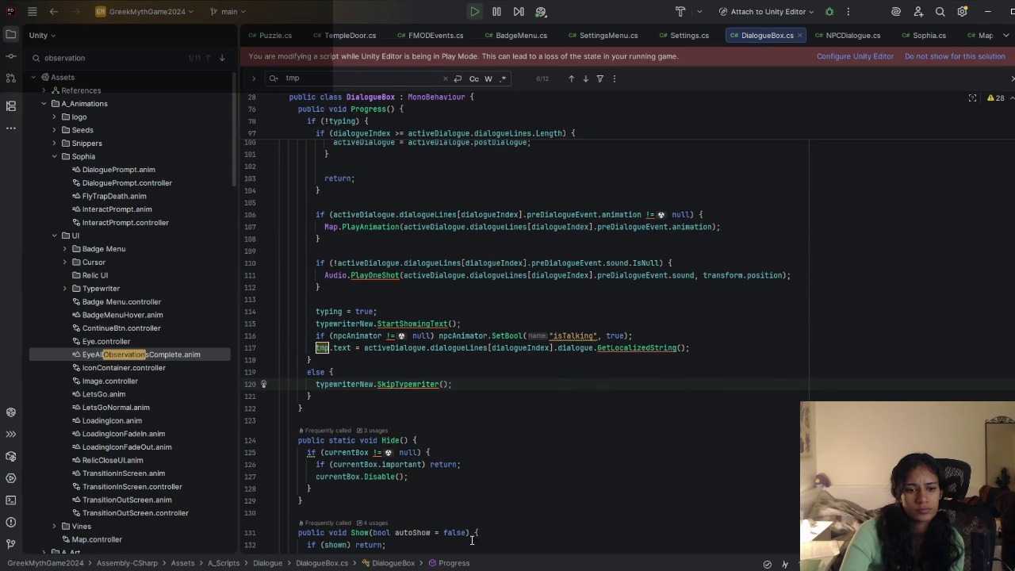
{"action": "key", "text": "alt+Tab"}
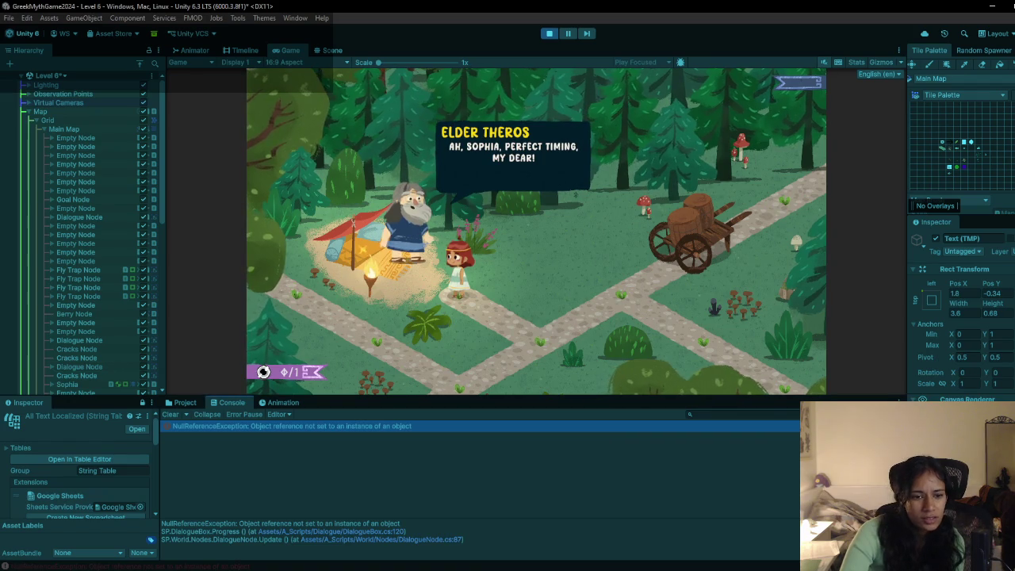
{"action": "key", "text": "alt+Tab"}
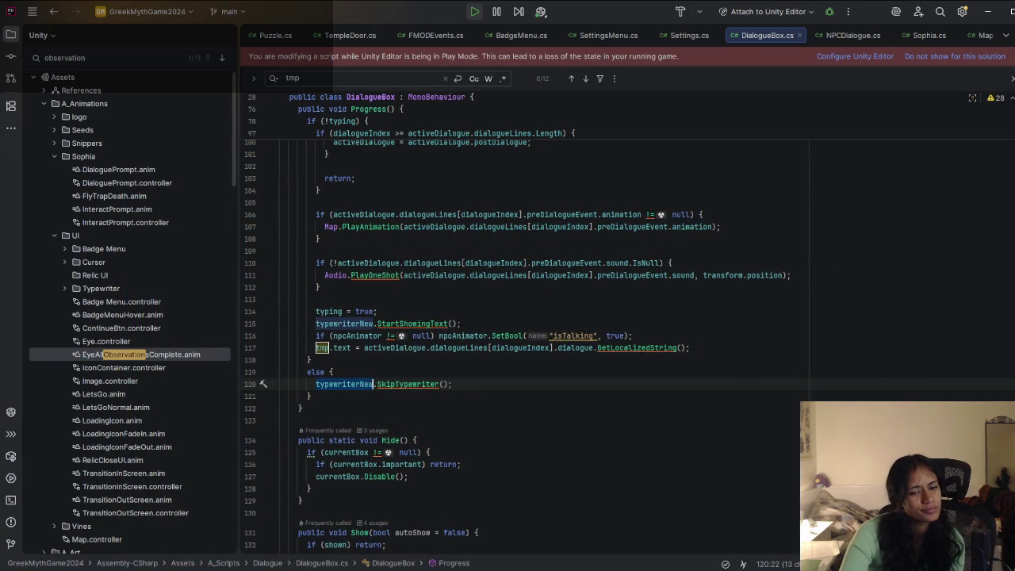
{"action": "key", "text": "alt+Tab"}
Step: Try advancing the elder's greeting with clicks and Space, then open and close the pause menu
{"action": "left_click", "coordinate": [353, 115]}
{"action": "key", "text": "space"}
{"action": "key", "text": "space"}
{"action": "key", "text": "space"}
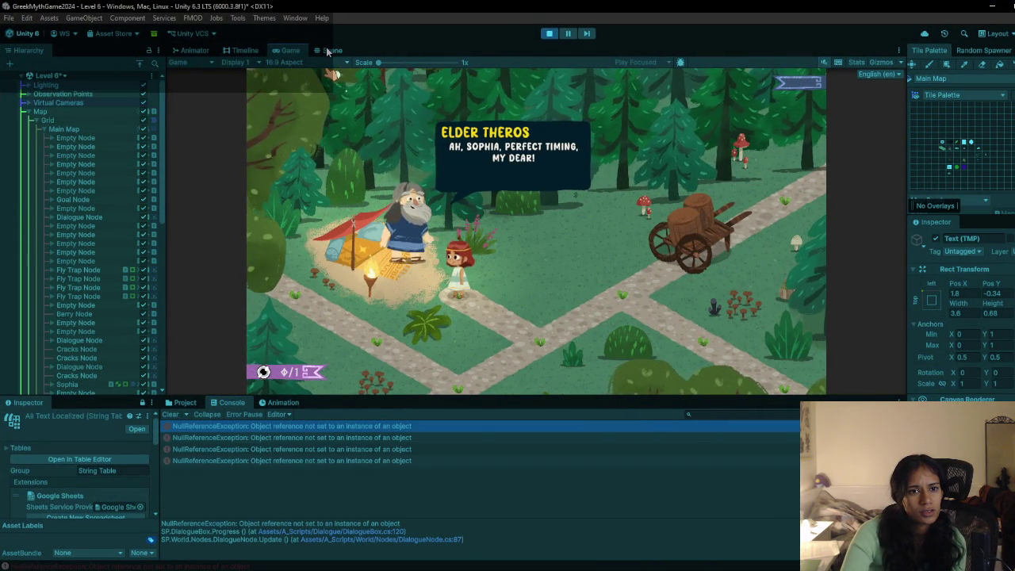
{"action": "left_click", "coordinate": [415, 84]}
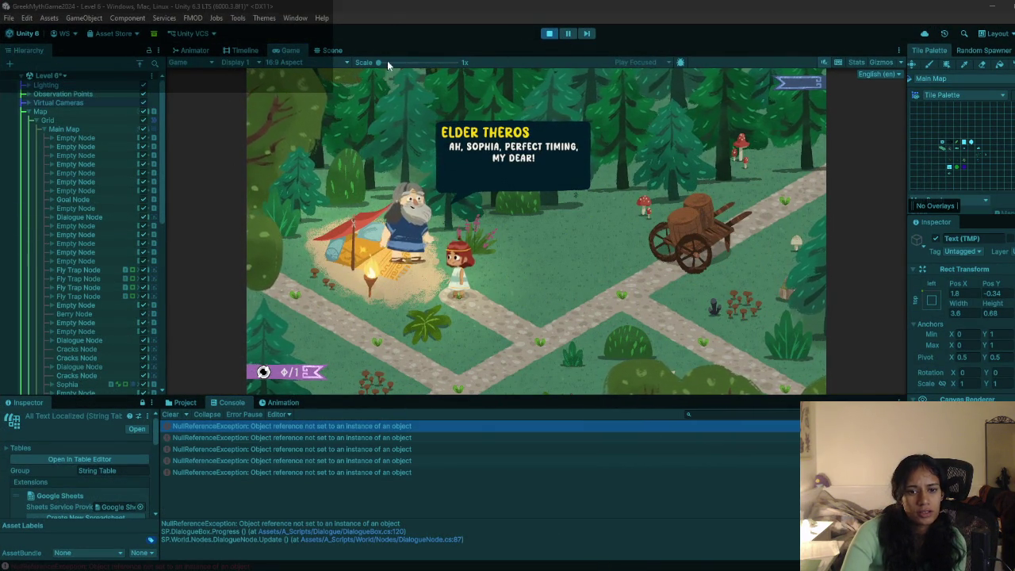
{"action": "key", "text": "space"}
{"action": "key", "text": "space"}
{"action": "key", "text": "Escape"}
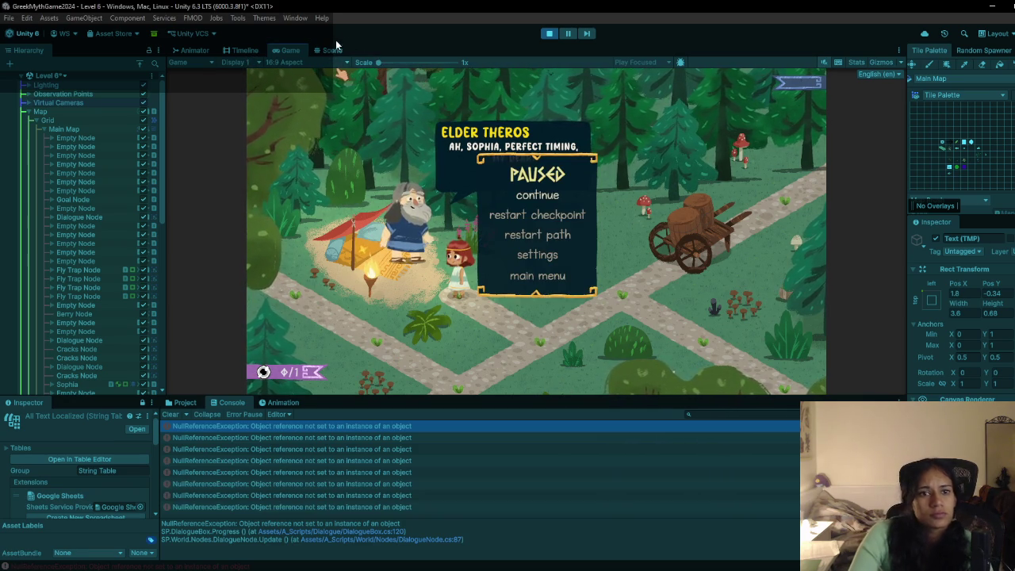
{"action": "key", "text": "Escape"}
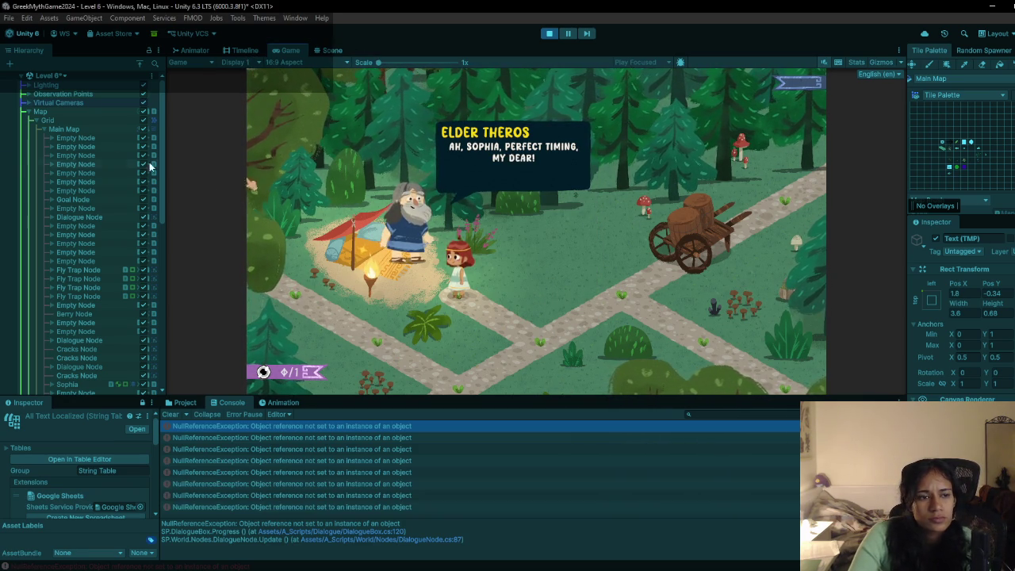
Step: Inspect the greeting box's DialogueText Typewriter component in the Inspector, then stop play
{"action": "left_click", "coordinate": [26, 111]}
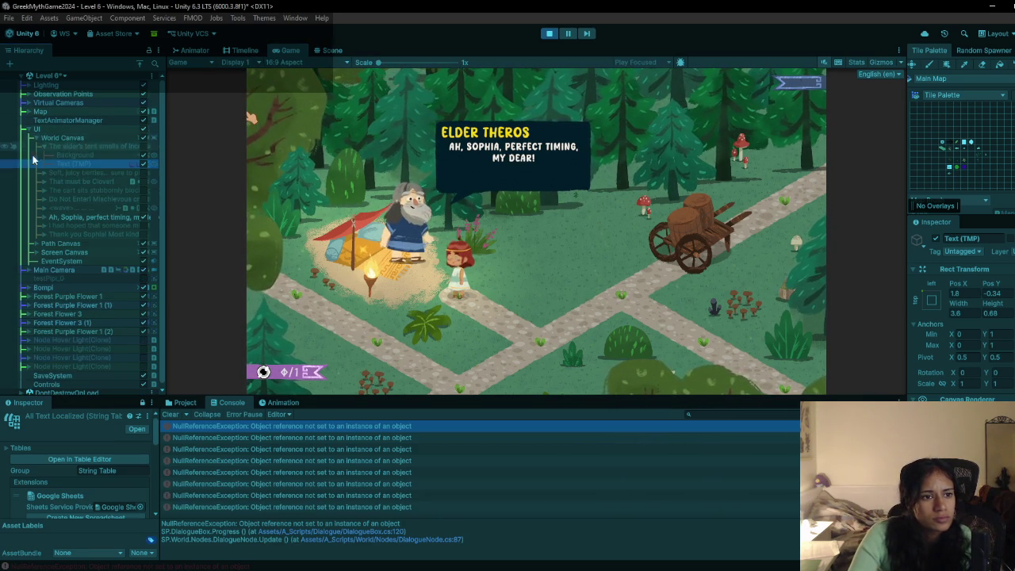
{"action": "left_click", "coordinate": [44, 216]}
{"action": "left_click", "coordinate": [73, 226]}
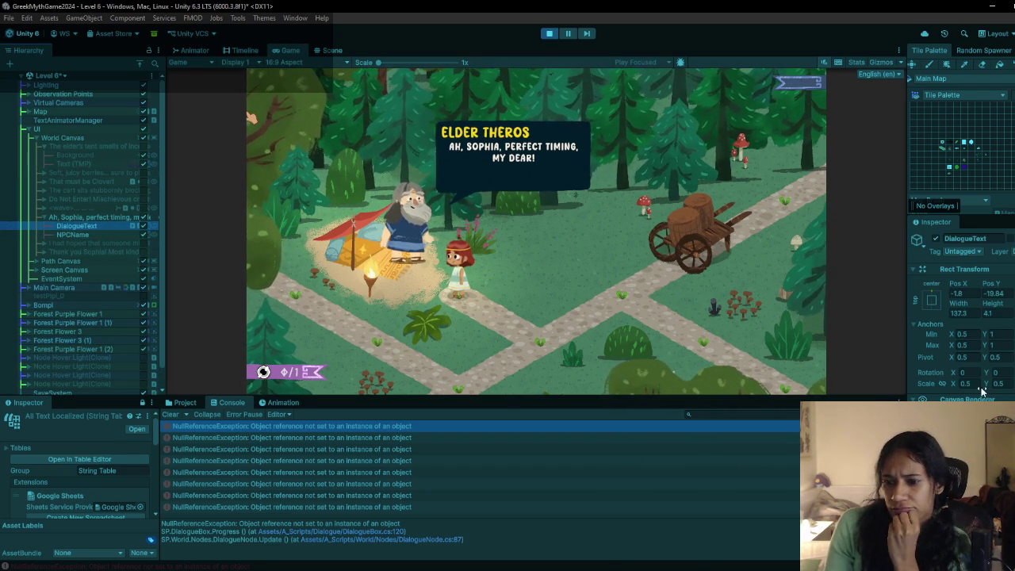
{"action": "scroll", "coordinate": [968, 357], "scroll_direction": "down", "scroll_amount": 6}
{"action": "scroll", "coordinate": [980, 387], "scroll_direction": "down", "scroll_amount": 3}
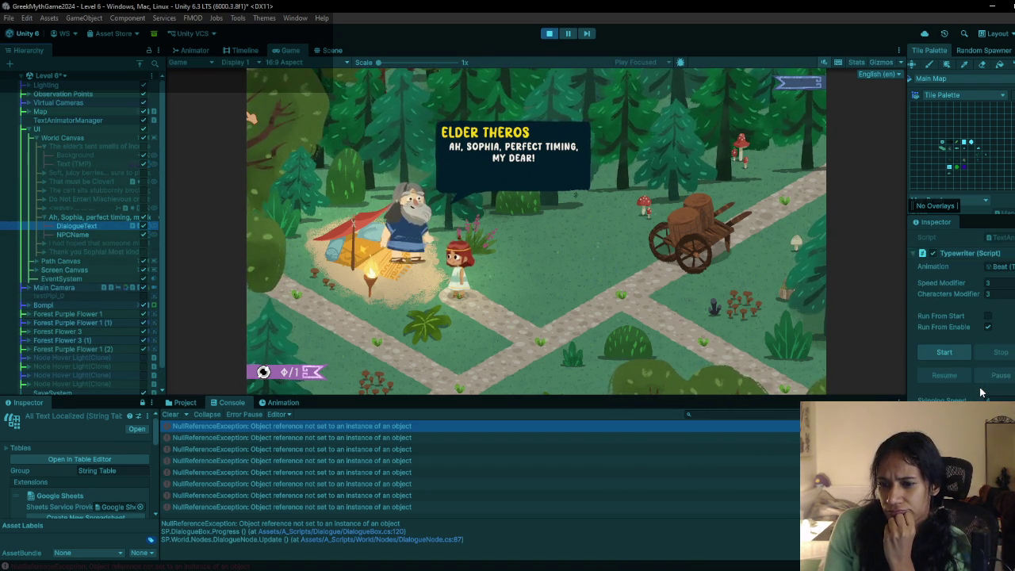
{"action": "left_click", "coordinate": [551, 33]}
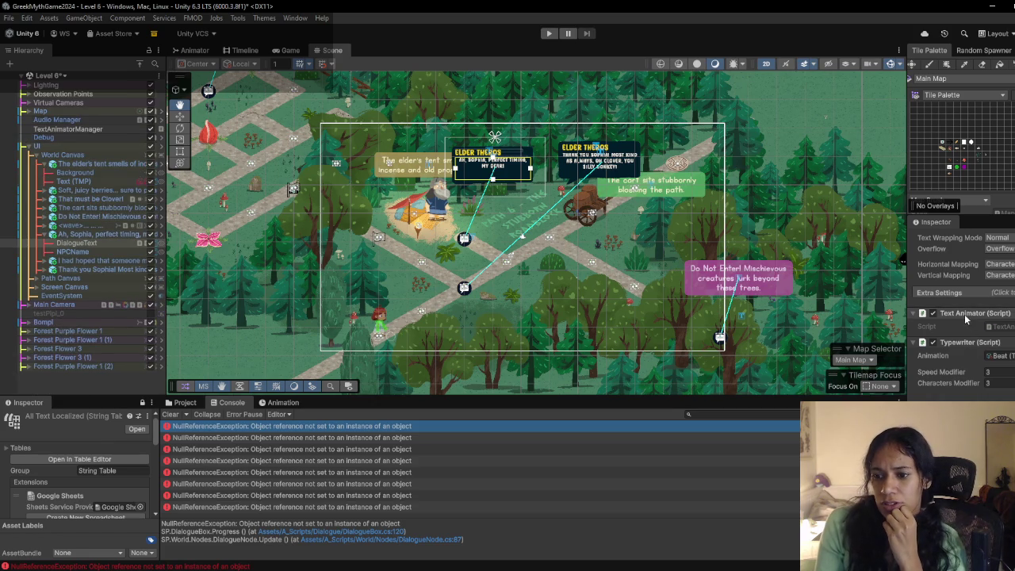
Step: Remove the Text Animator and Typewriter components, then undo the removal
{"action": "right_click", "coordinate": [969, 318]}
{"action": "left_click", "coordinate": [981, 334]}
{"action": "right_click", "coordinate": [980, 335]}
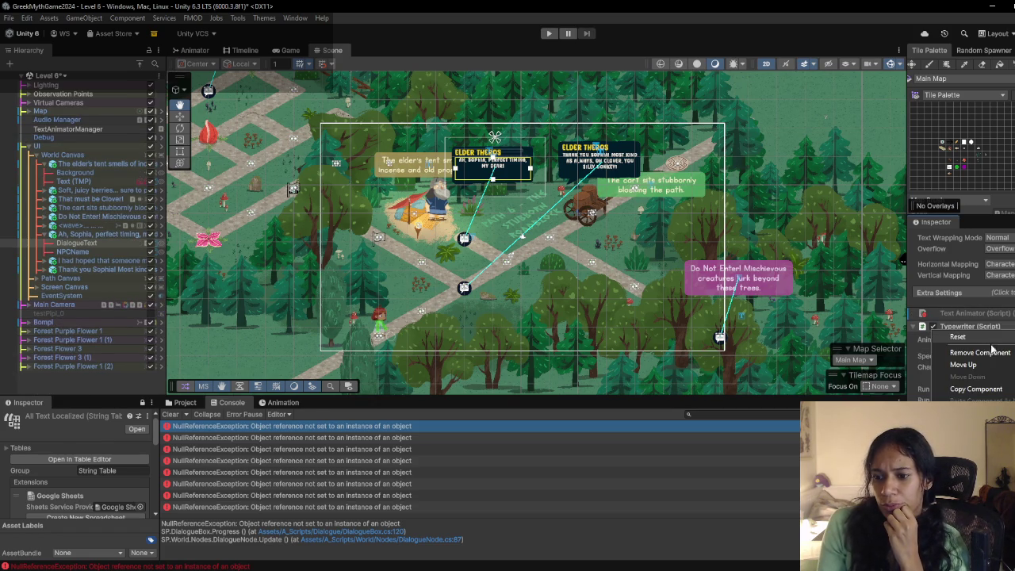
{"action": "left_click", "coordinate": [972, 357]}
{"action": "scroll", "coordinate": [964, 317], "scroll_direction": "down", "scroll_amount": 5}
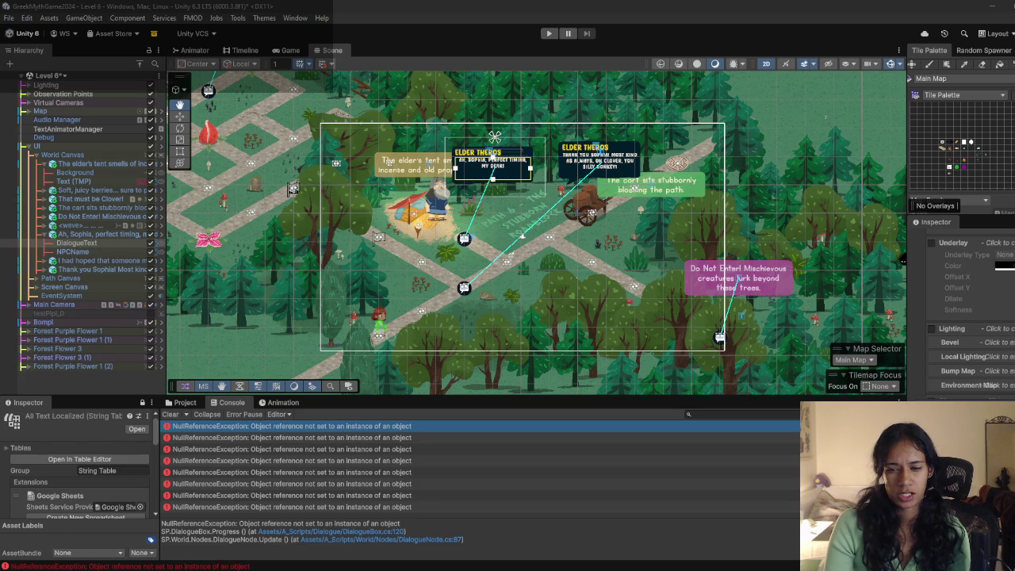
{"action": "key", "text": "ctrl+z"}
Step: Assign the first Delays asset as the Typewriter Component's Timings and enter play mode
{"action": "scroll", "coordinate": [964, 317], "scroll_direction": "down", "scroll_amount": 8}
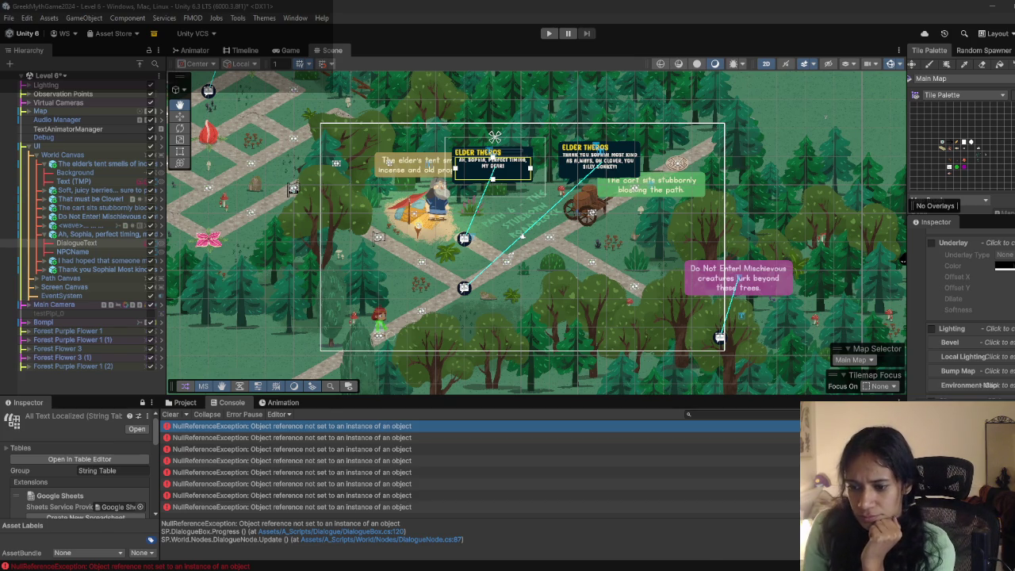
{"action": "scroll", "coordinate": [963, 317], "scroll_direction": "up", "scroll_amount": 5}
{"action": "scroll", "coordinate": [964, 309], "scroll_direction": "down", "scroll_amount": 8}
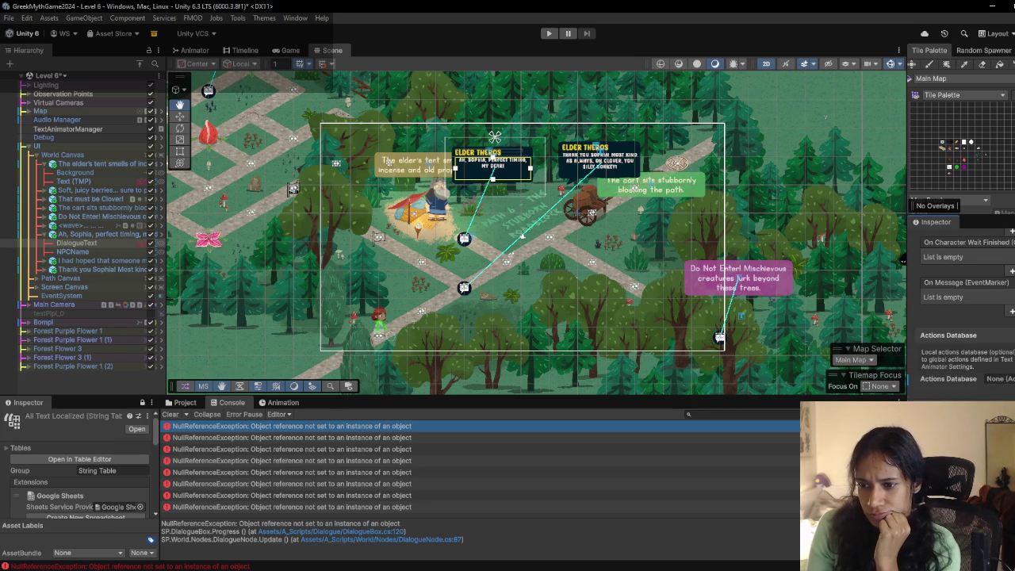
{"action": "scroll", "coordinate": [963, 309], "scroll_direction": "up", "scroll_amount": 6}
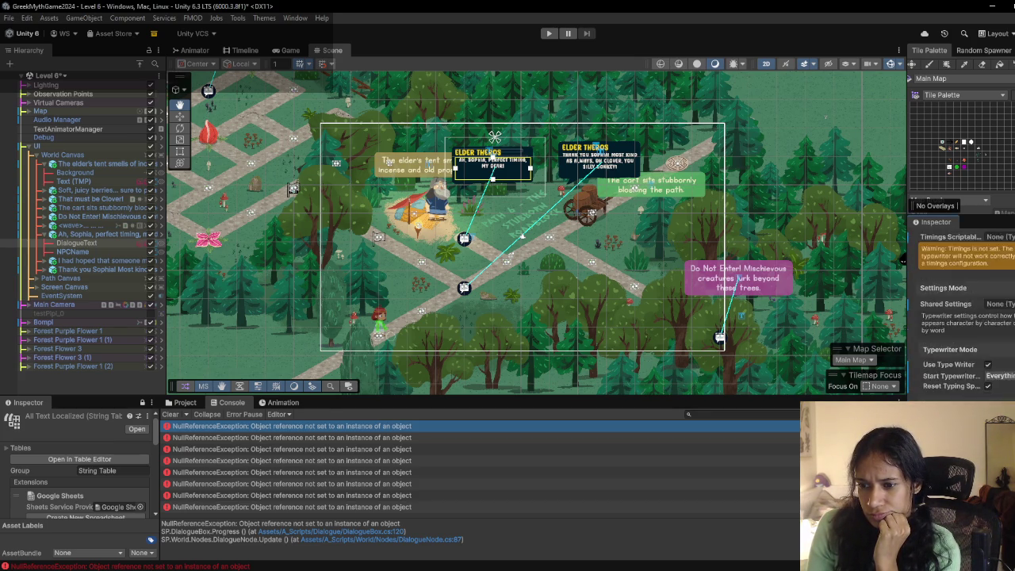
{"action": "left_click", "coordinate": [1011, 356]}
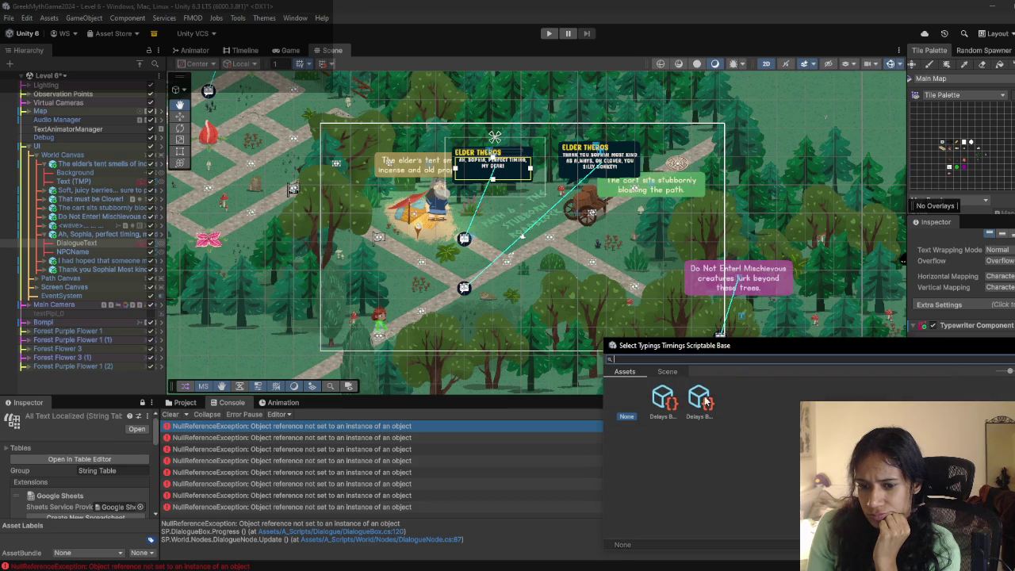
{"action": "double_click", "coordinate": [670, 403]}
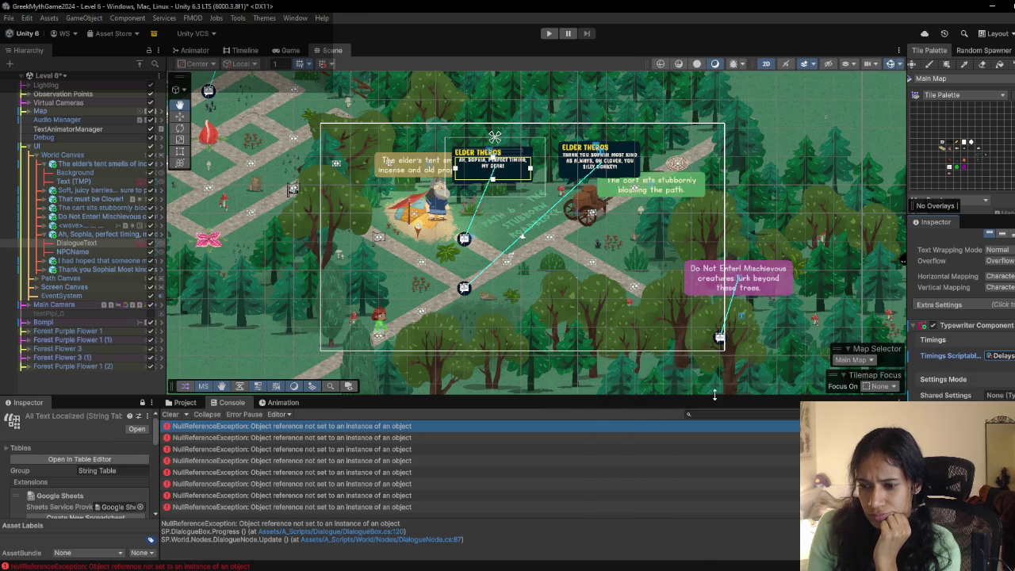
{"action": "left_click", "coordinate": [548, 33]}
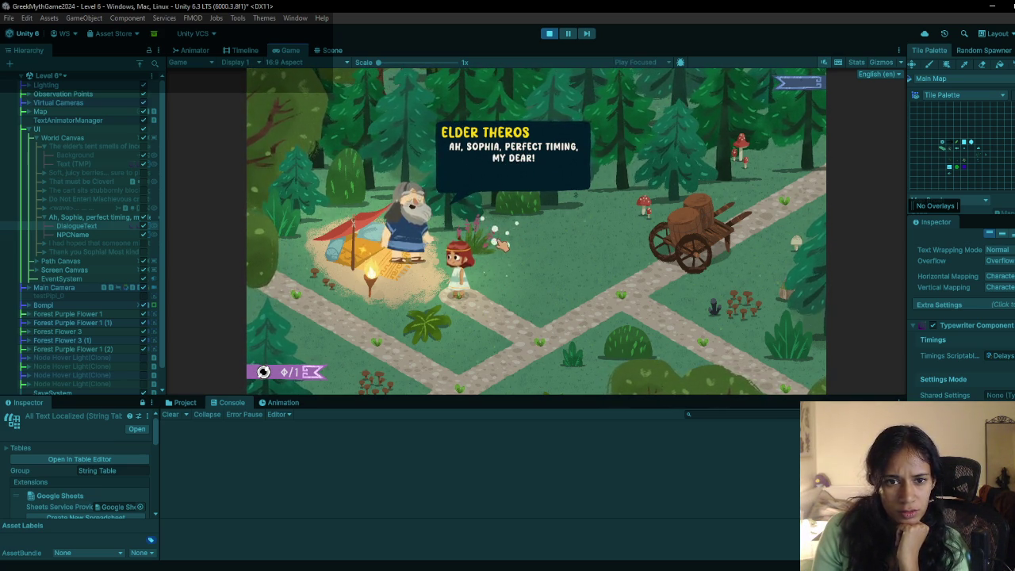
Step: Stop the play test and put the caret on SkipTypewriter, line 120 of DialogueBox.cs in Rider
{"action": "left_click", "coordinate": [549, 33]}
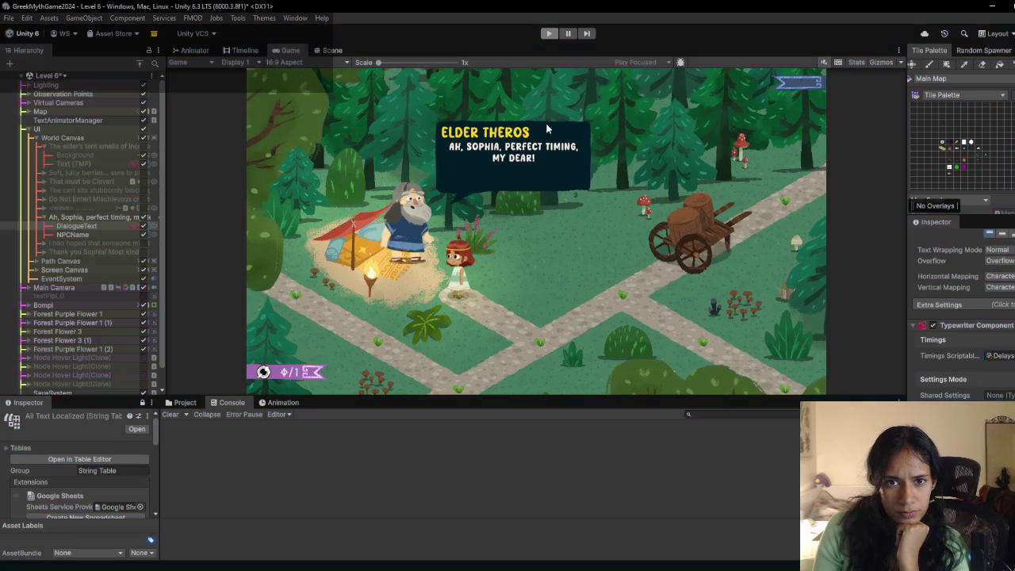
{"action": "key", "text": "alt+Tab"}
{"action": "scroll", "coordinate": [383, 312], "scroll_direction": "down", "scroll_amount": 1}
{"action": "left_click", "coordinate": [383, 312]}
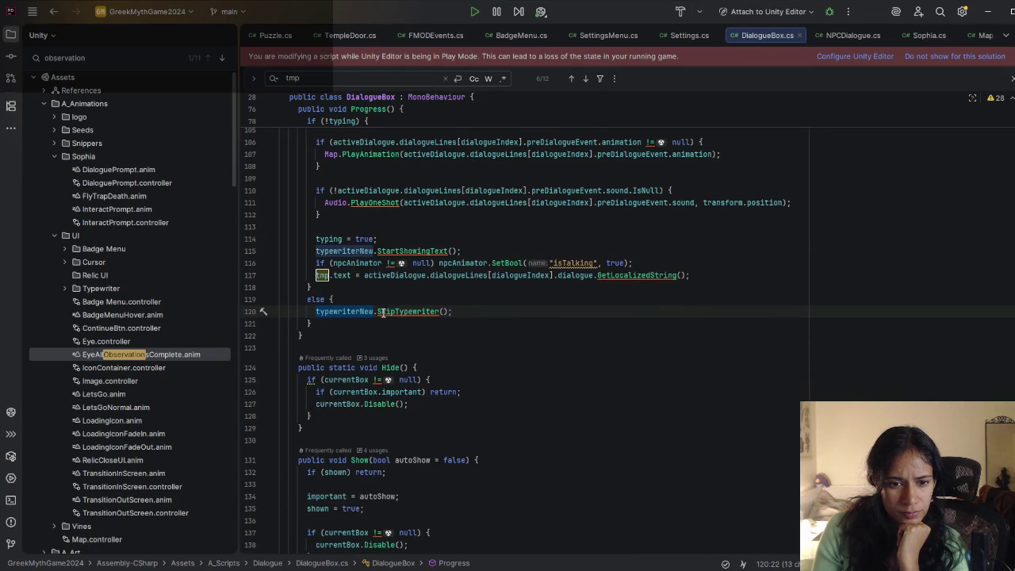
Step: Search DialogueBox.cs for typewriter, stepping through the matches to the TypewriterEnd method
{"action": "scroll", "coordinate": [593, 279], "scroll_direction": "down", "scroll_amount": 1}
{"action": "scroll", "coordinate": [592, 280], "scroll_direction": "down", "scroll_amount": 3}
{"action": "scroll", "coordinate": [502, 278], "scroll_direction": "up", "scroll_amount": 12}
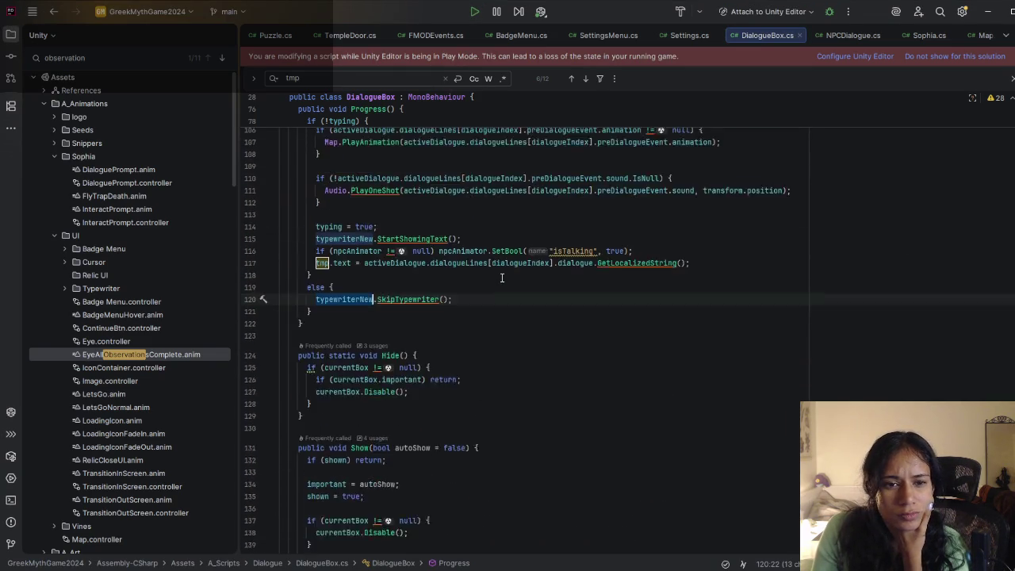
{"action": "scroll", "coordinate": [502, 278], "scroll_direction": "up", "scroll_amount": 5}
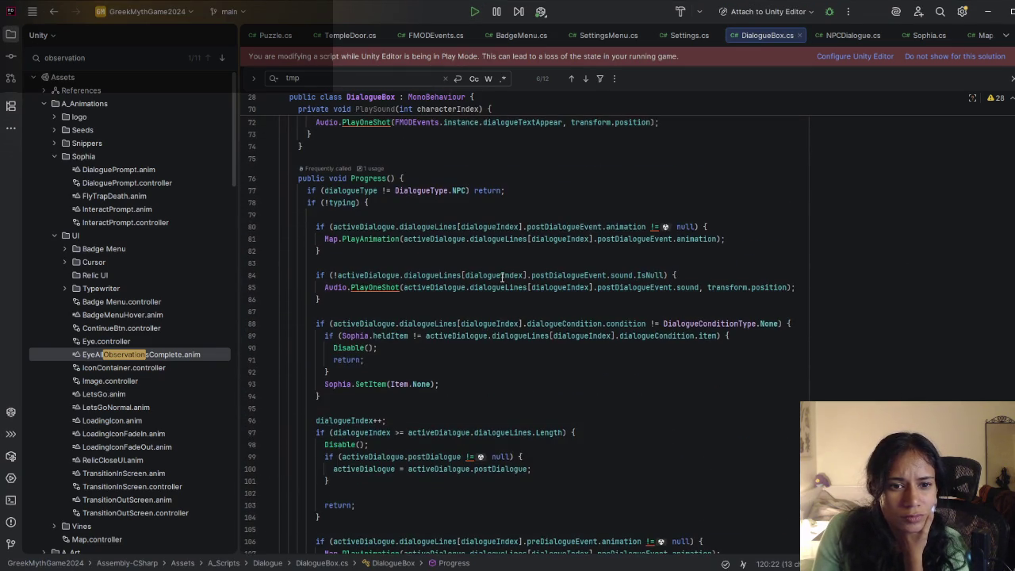
{"action": "scroll", "coordinate": [501, 278], "scroll_direction": "up", "scroll_amount": 6}
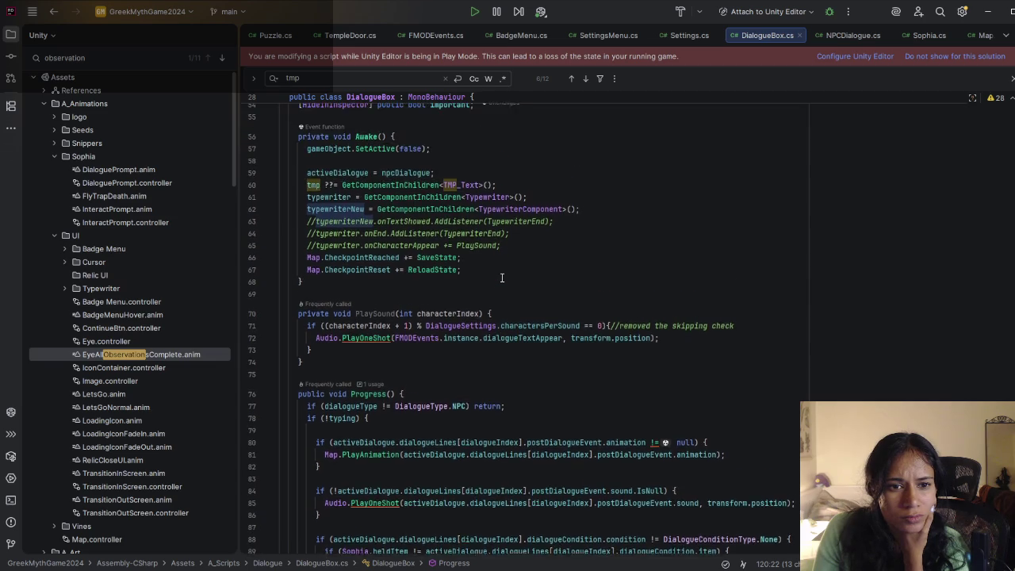
{"action": "scroll", "coordinate": [487, 284], "scroll_direction": "down", "scroll_amount": 4}
{"action": "scroll", "coordinate": [487, 283], "scroll_direction": "down", "scroll_amount": 1}
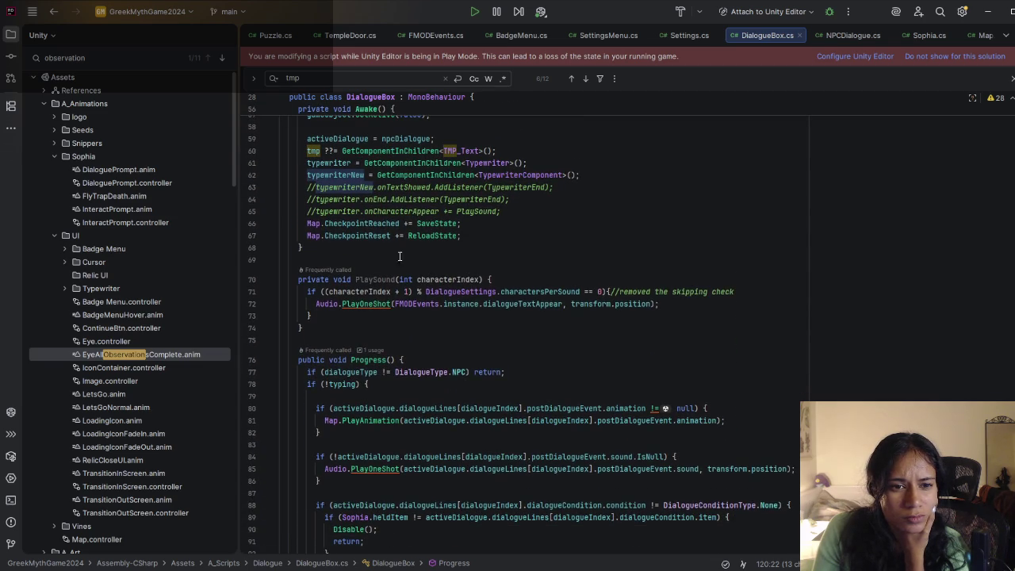
{"action": "left_click", "coordinate": [346, 163]}
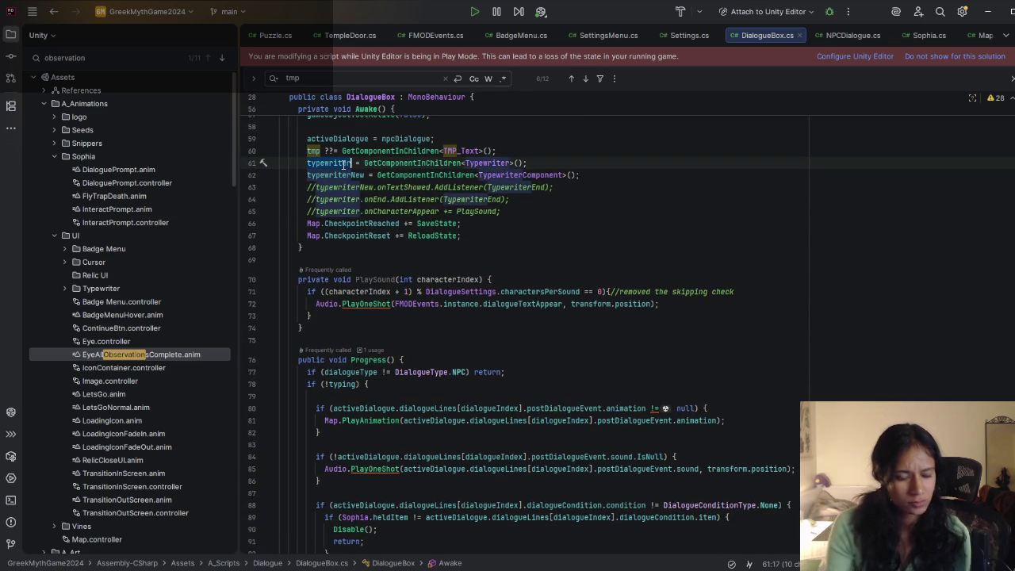
{"action": "key", "text": "ctrl+f"}
{"action": "key", "text": "Return"}
{"action": "key", "text": "Return"}
{"action": "key", "text": "Return"}
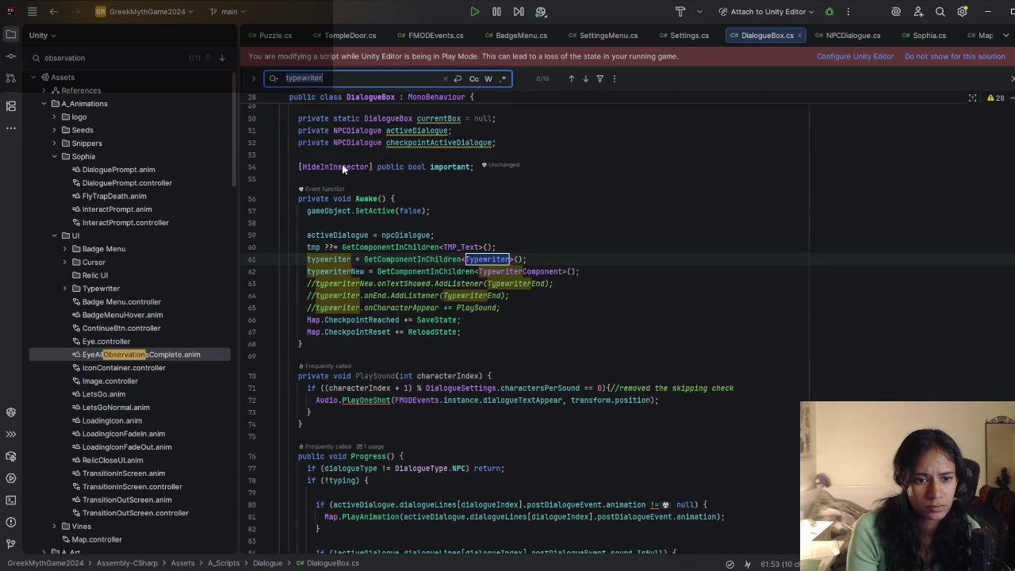
{"action": "key", "text": "Return"}
{"action": "key", "text": "Return"}
{"action": "key", "text": "Return"}
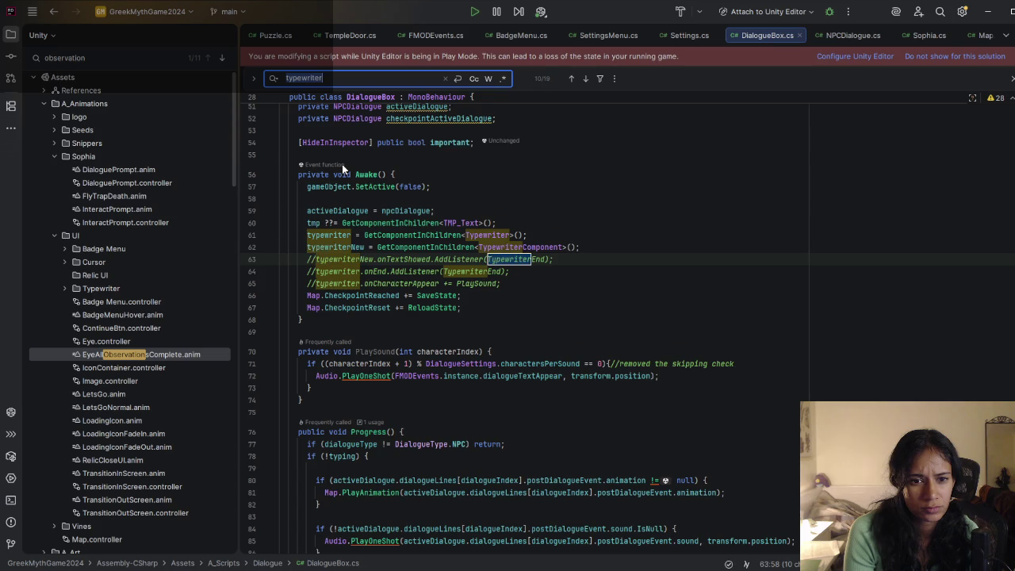
{"action": "key", "text": "Return"}
{"action": "key", "text": "Return"}
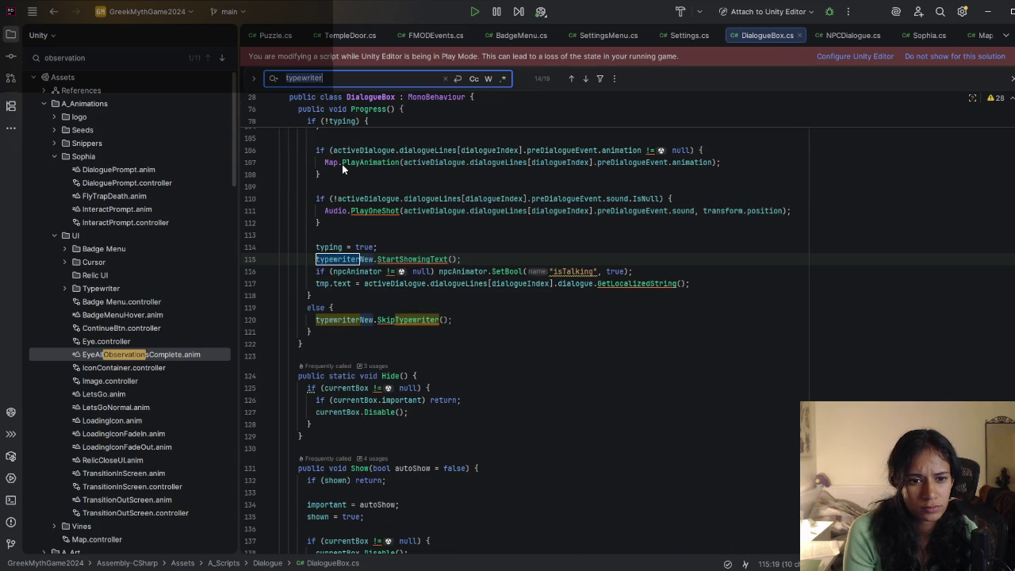
{"action": "key", "text": "Return"}
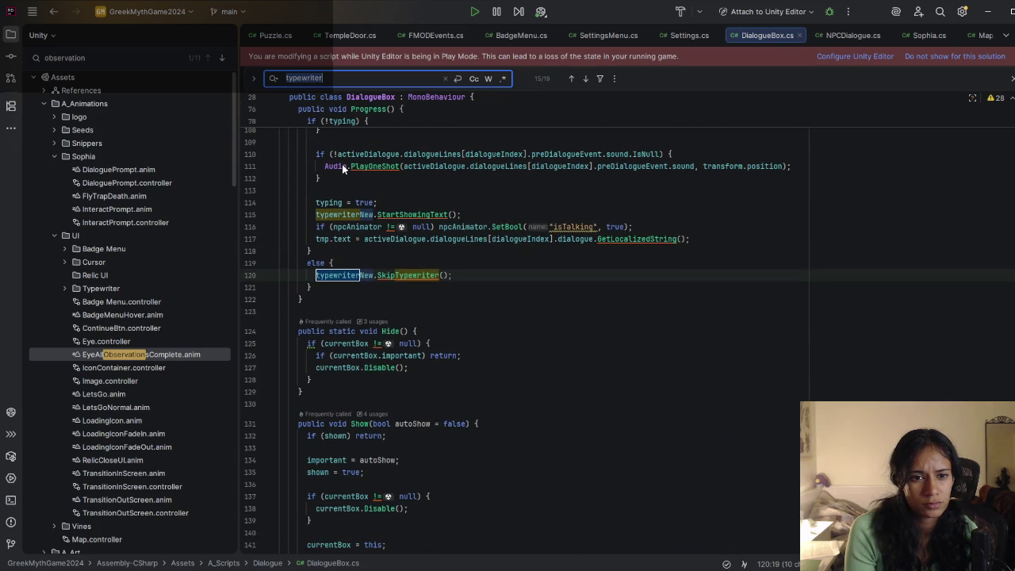
{"action": "key", "text": "Return"}
{"action": "key", "text": "Return"}
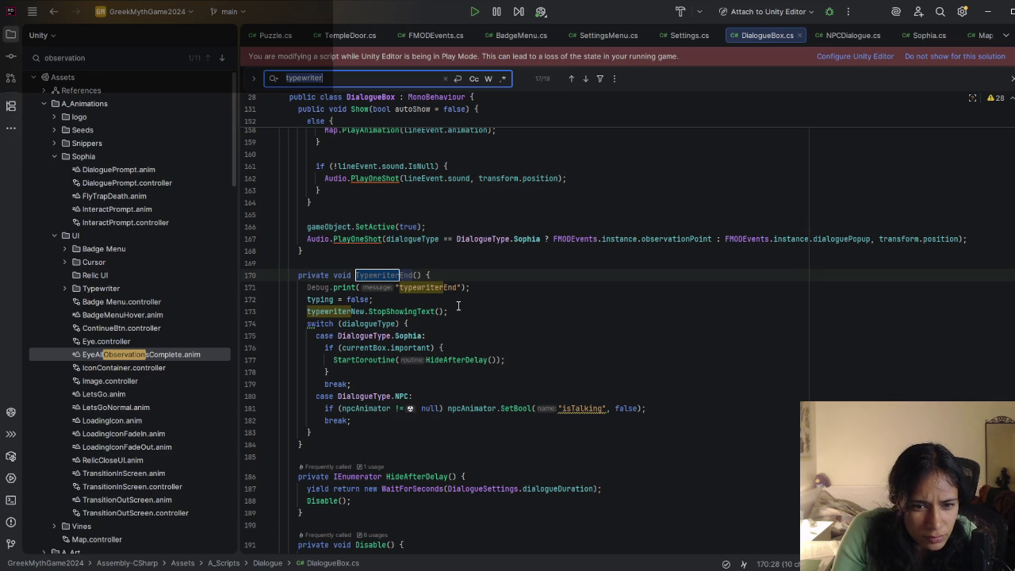
Step: Select line 173's StopShowingText call in TypewriterEnd and review the surrounding code
{"action": "left_click_drag", "start_coordinate": [458, 308], "coordinate": [453, 302]}
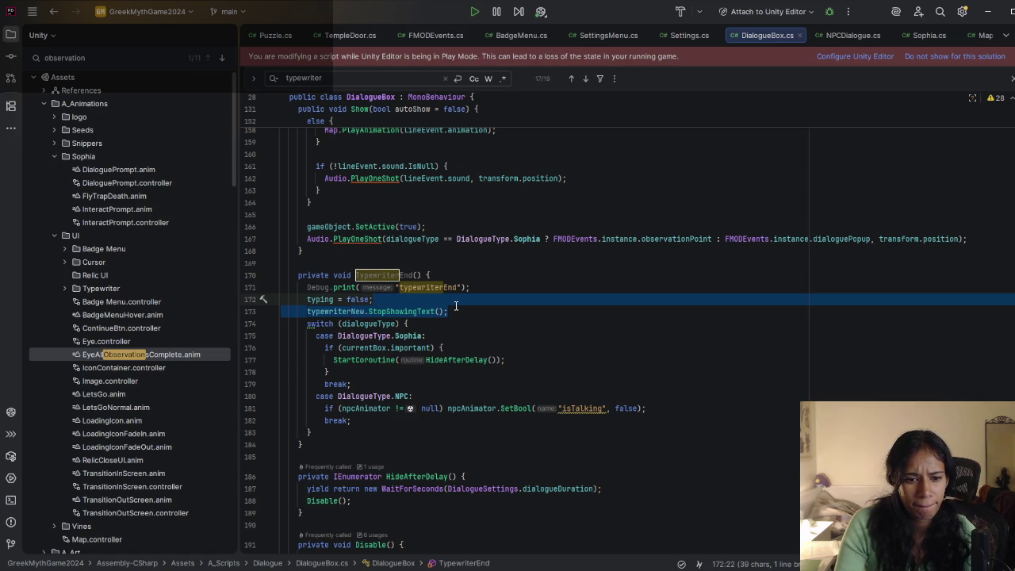
{"action": "scroll", "coordinate": [456, 307], "scroll_direction": "down", "scroll_amount": 10}
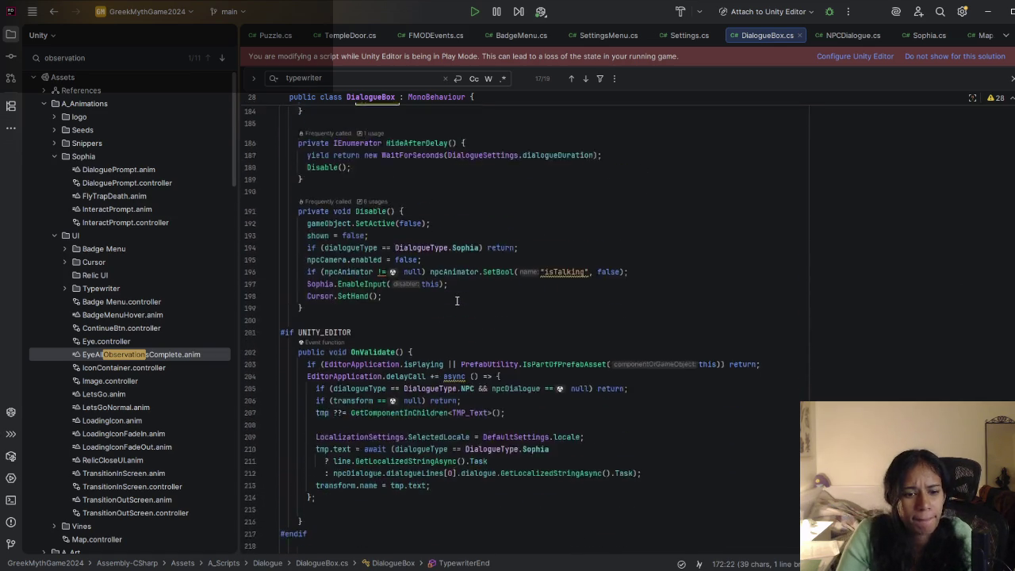
{"action": "scroll", "coordinate": [457, 301], "scroll_direction": "up", "scroll_amount": 8}
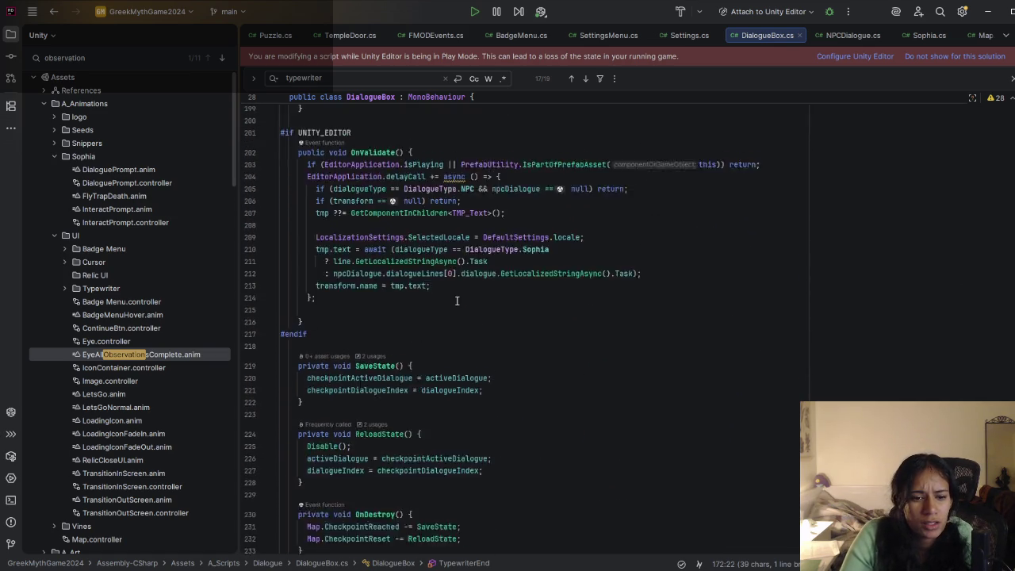
{"action": "scroll", "coordinate": [457, 301], "scroll_direction": "up", "scroll_amount": 6}
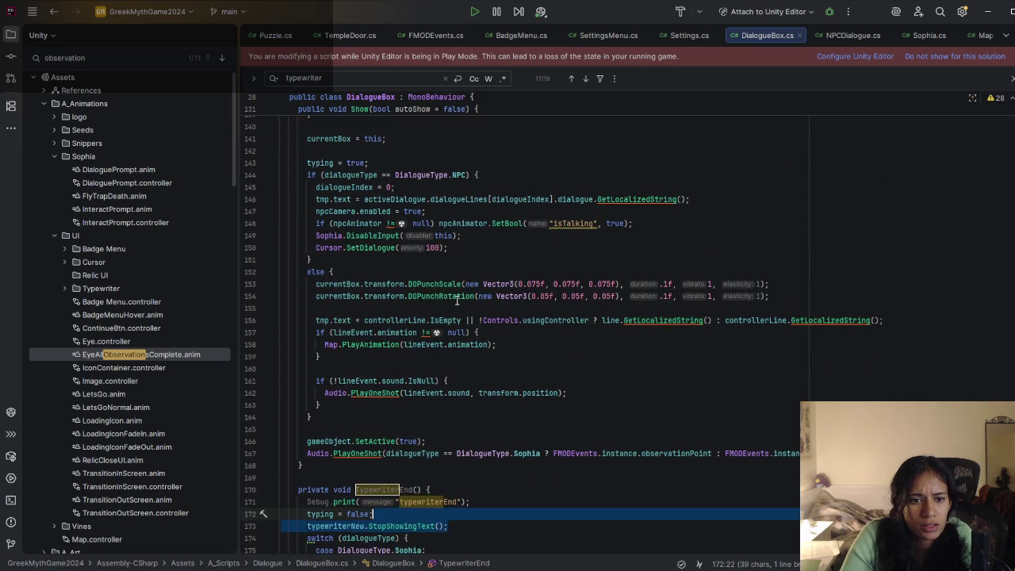
{"action": "scroll", "coordinate": [457, 300], "scroll_direction": "up", "scroll_amount": 4}
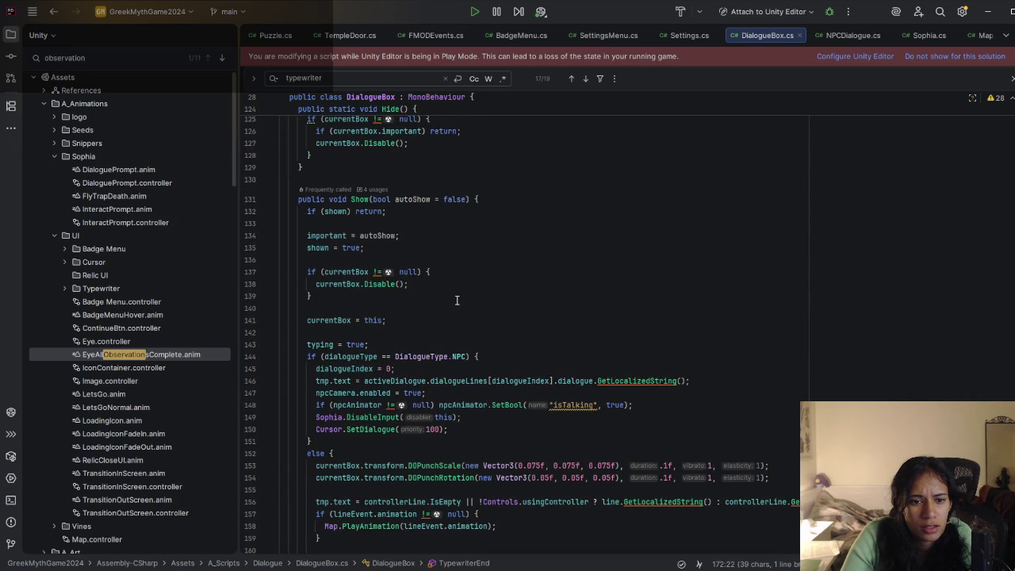
{"action": "scroll", "coordinate": [457, 300], "scroll_direction": "down", "scroll_amount": 3}
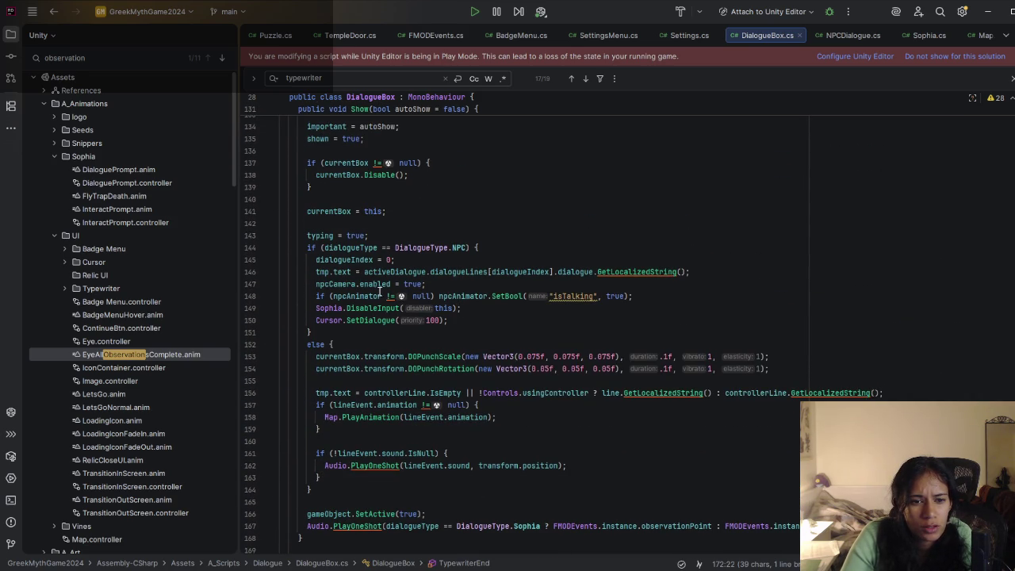
{"action": "mouse_move", "coordinate": [377, 309]}
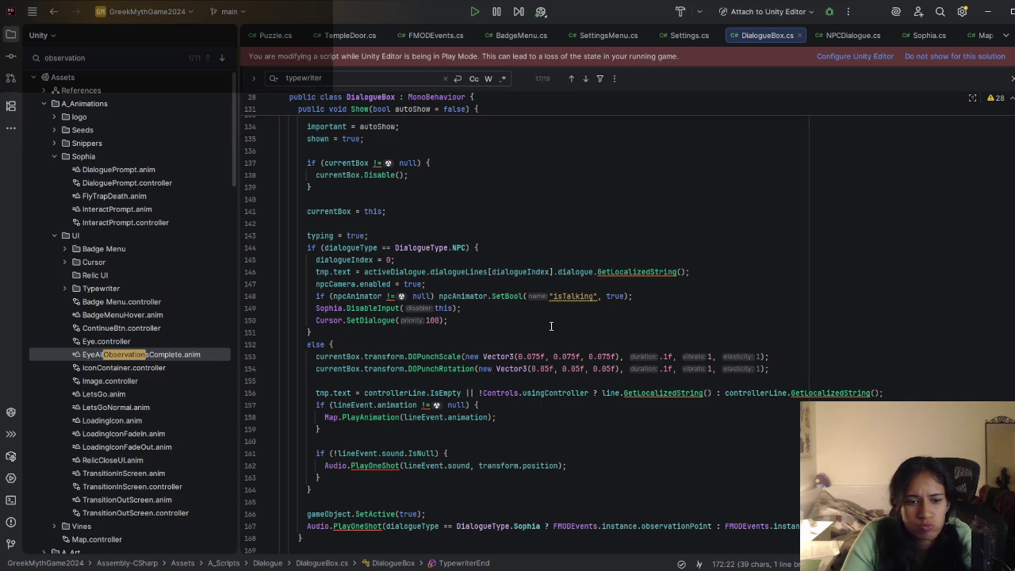
{"action": "scroll", "coordinate": [350, 225], "scroll_direction": "up", "scroll_amount": 2}
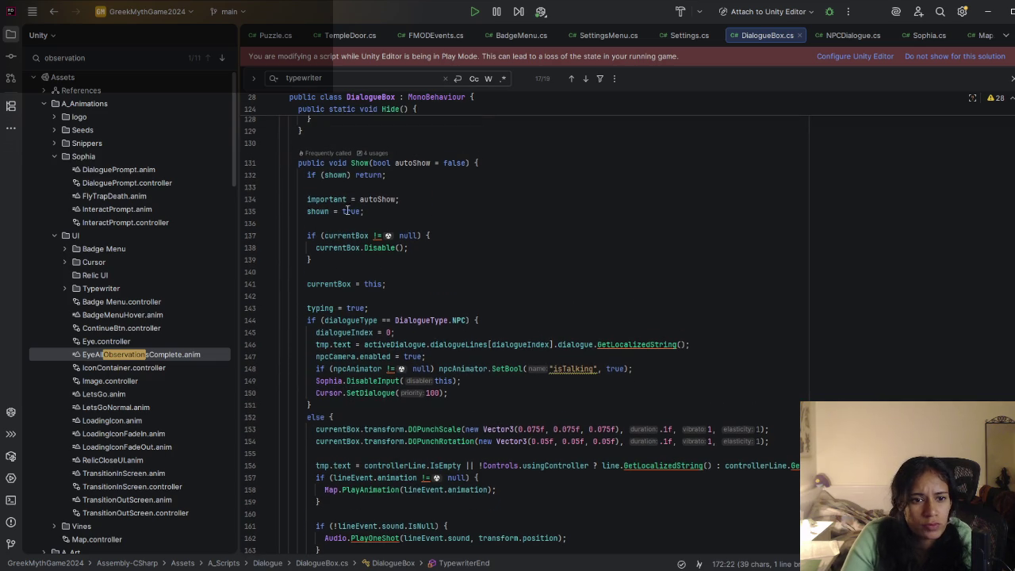
{"action": "scroll", "coordinate": [357, 205], "scroll_direction": "down", "scroll_amount": 3}
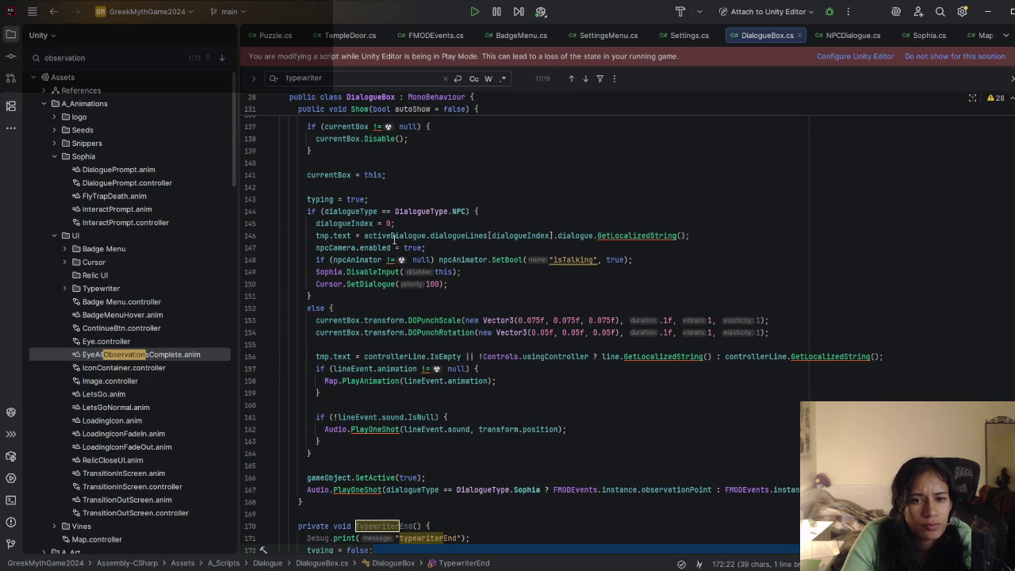
{"action": "scroll", "coordinate": [400, 238], "scroll_direction": "down", "scroll_amount": 3}
{"action": "scroll", "coordinate": [370, 374], "scroll_direction": "down", "scroll_amount": 3}
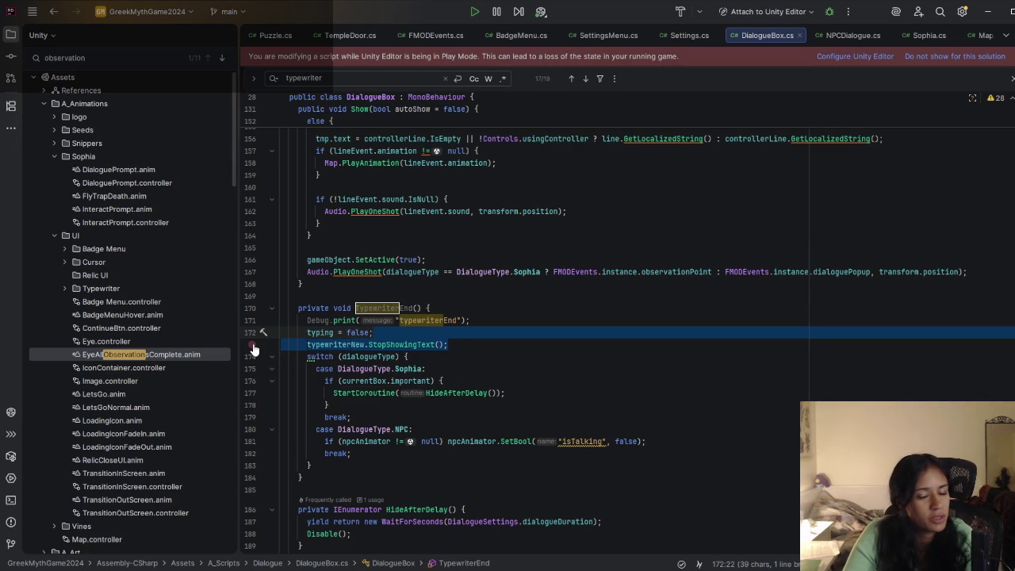
{"action": "left_click", "coordinate": [456, 347]}
{"action": "scroll", "coordinate": [418, 373], "scroll_direction": "down", "scroll_amount": 5}
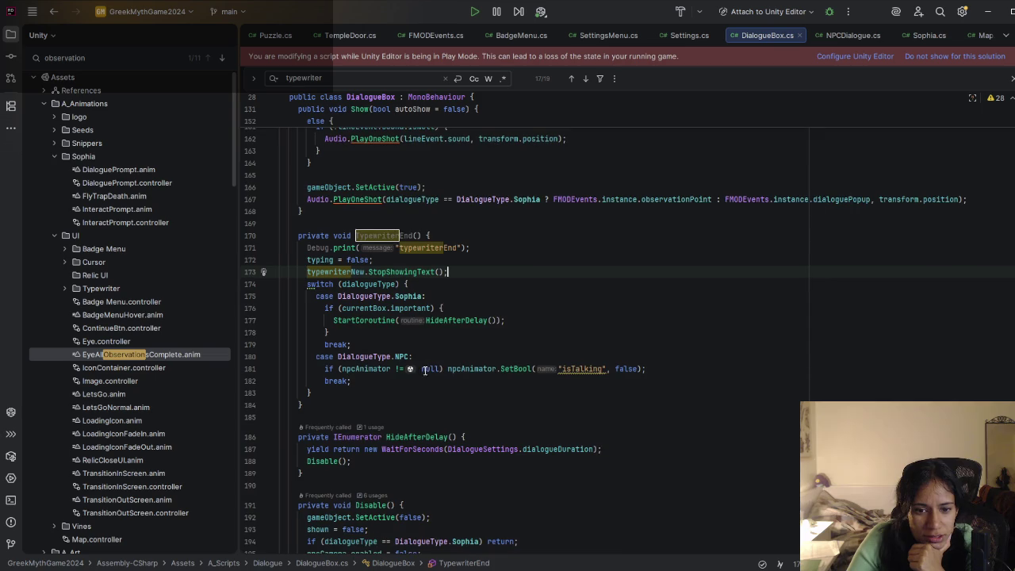
{"action": "scroll", "coordinate": [438, 365], "scroll_direction": "down", "scroll_amount": 3}
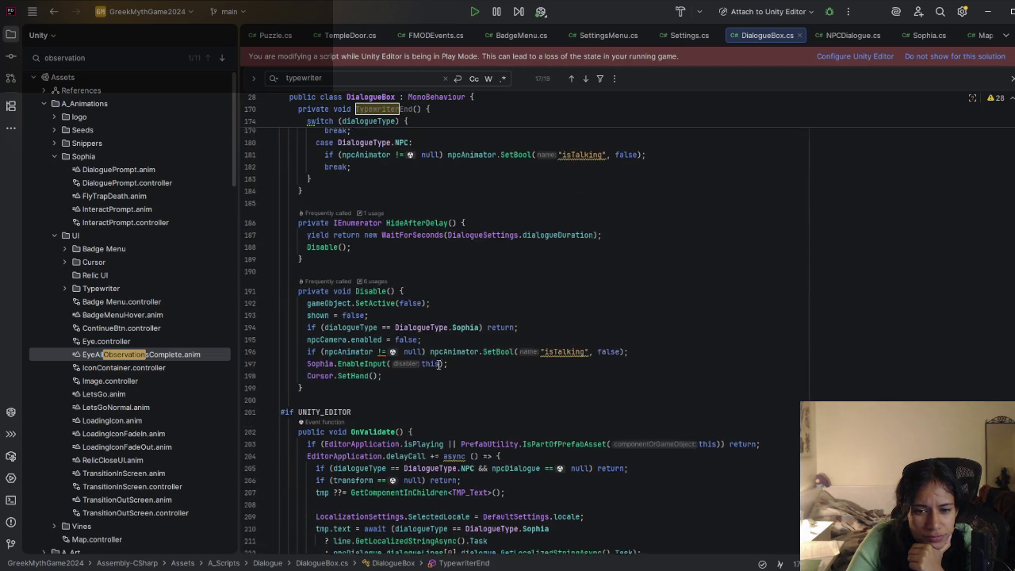
{"action": "scroll", "coordinate": [437, 365], "scroll_direction": "up", "scroll_amount": 5}
{"action": "scroll", "coordinate": [438, 365], "scroll_direction": "up", "scroll_amount": 3}
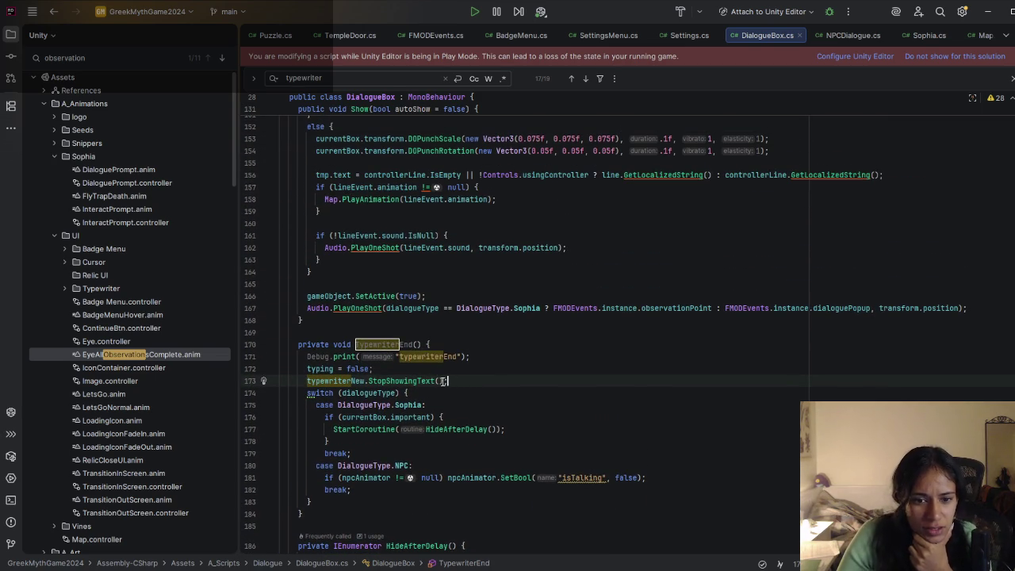
{"action": "key", "text": "F3"}
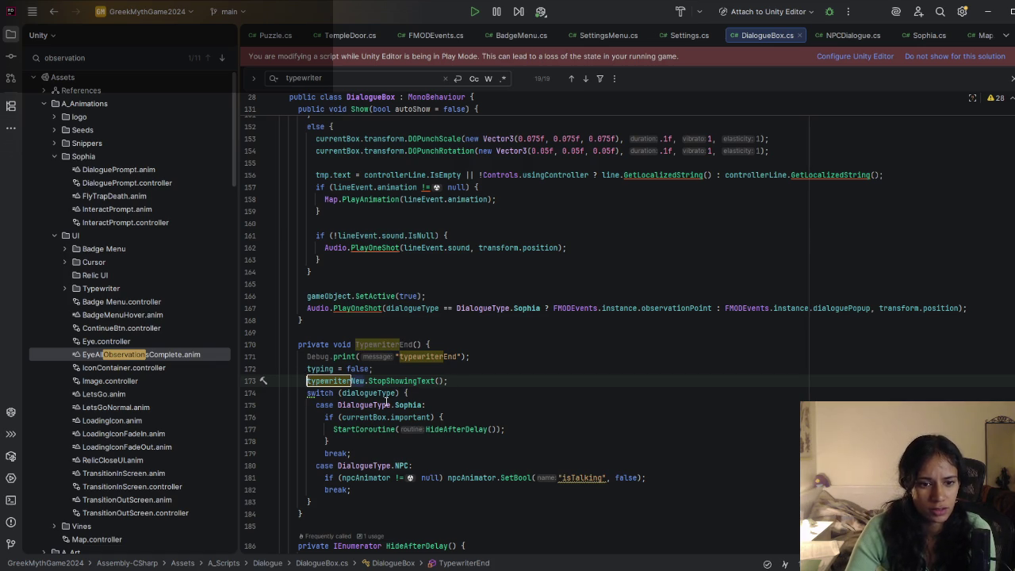
{"action": "scroll", "coordinate": [390, 397], "scroll_direction": "up", "scroll_amount": 5}
{"action": "scroll", "coordinate": [390, 396], "scroll_direction": "up", "scroll_amount": 10}
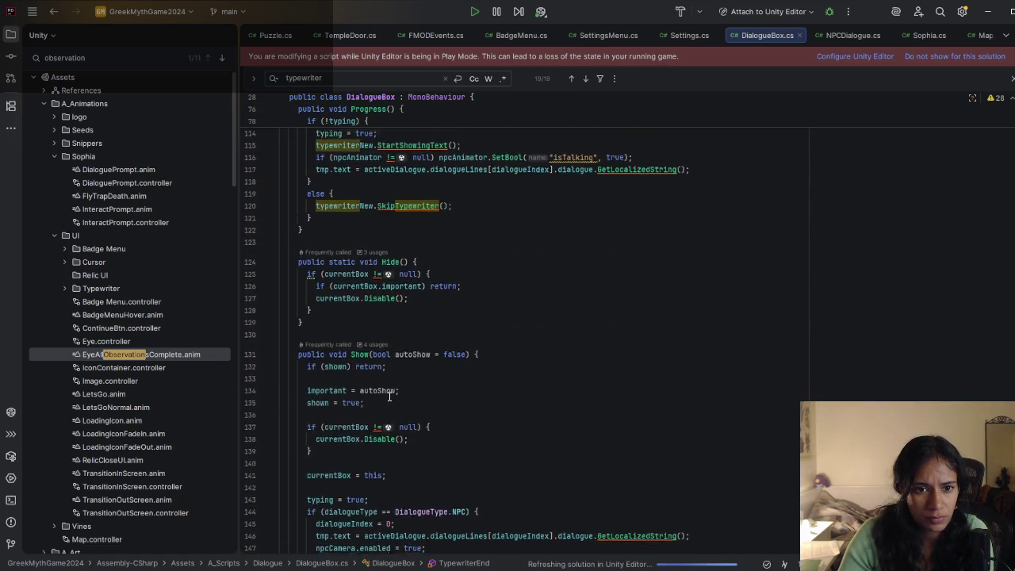
{"action": "scroll", "coordinate": [390, 397], "scroll_direction": "up", "scroll_amount": 4}
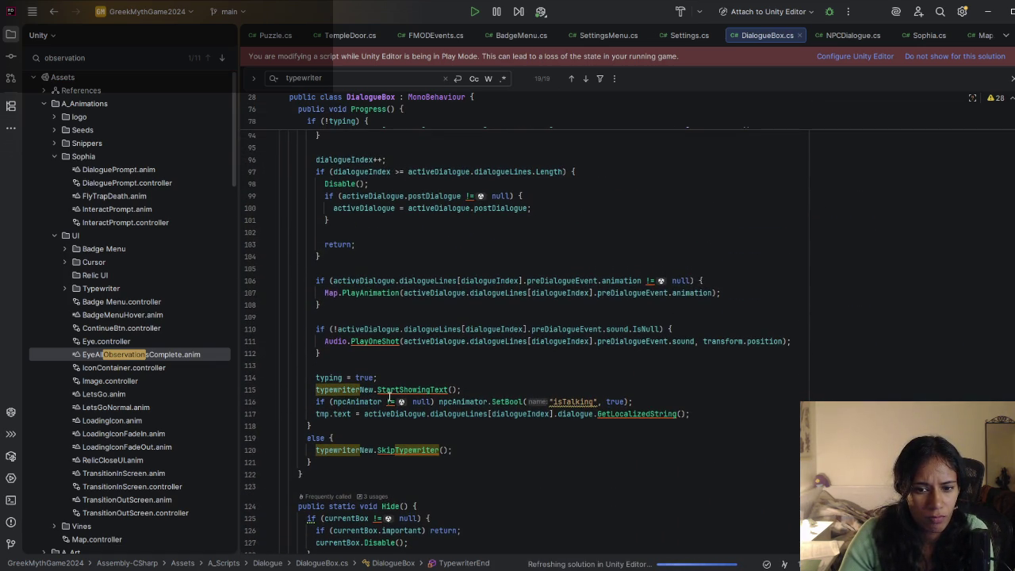
{"action": "scroll", "coordinate": [389, 396], "scroll_direction": "up", "scroll_amount": 2}
{"action": "scroll", "coordinate": [390, 396], "scroll_direction": "down", "scroll_amount": 6}
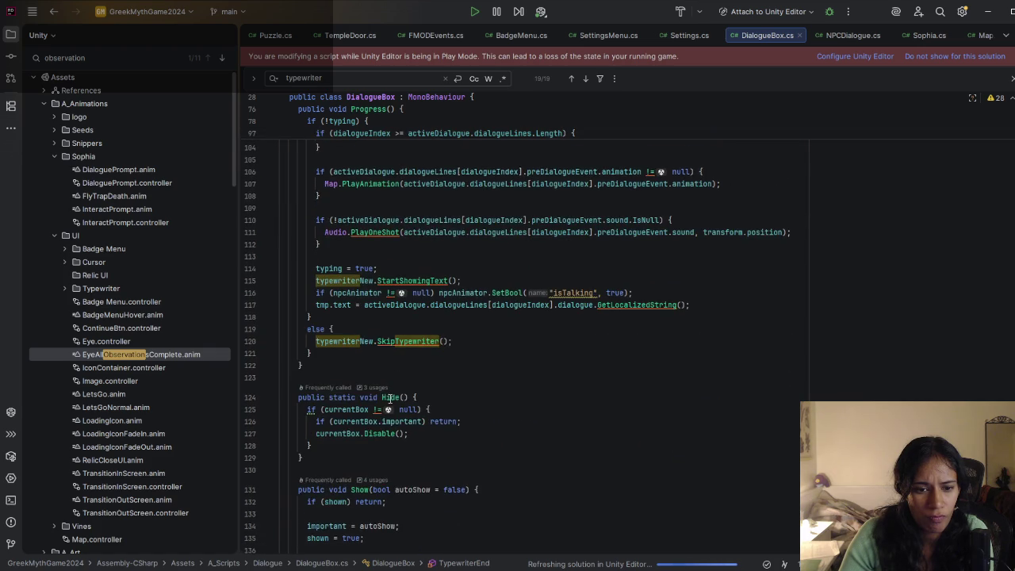
{"action": "scroll", "coordinate": [390, 399], "scroll_direction": "down", "scroll_amount": 8}
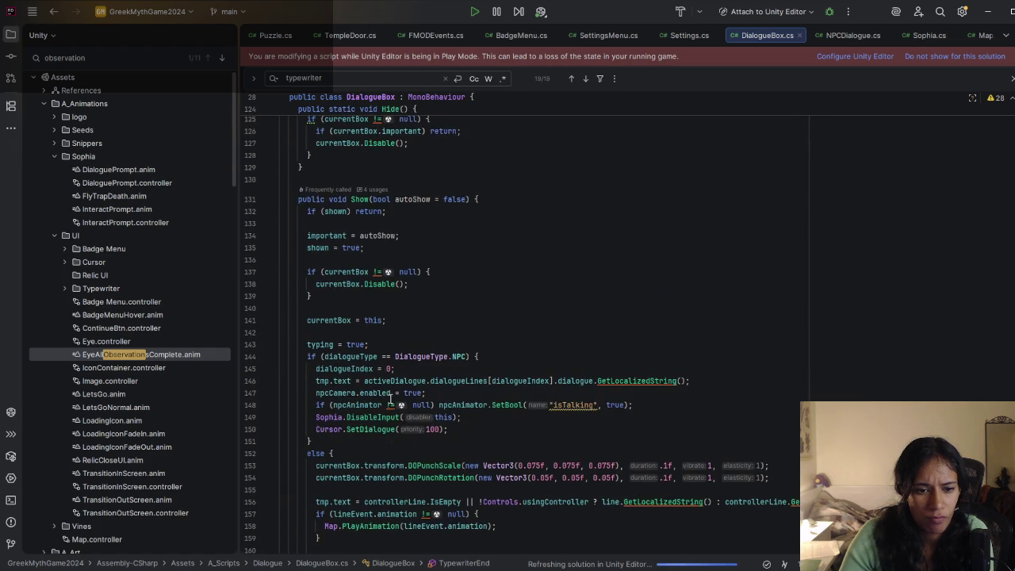
{"action": "scroll", "coordinate": [390, 401], "scroll_direction": "up", "scroll_amount": 7}
{"action": "scroll", "coordinate": [389, 399], "scroll_direction": "up", "scroll_amount": 15}
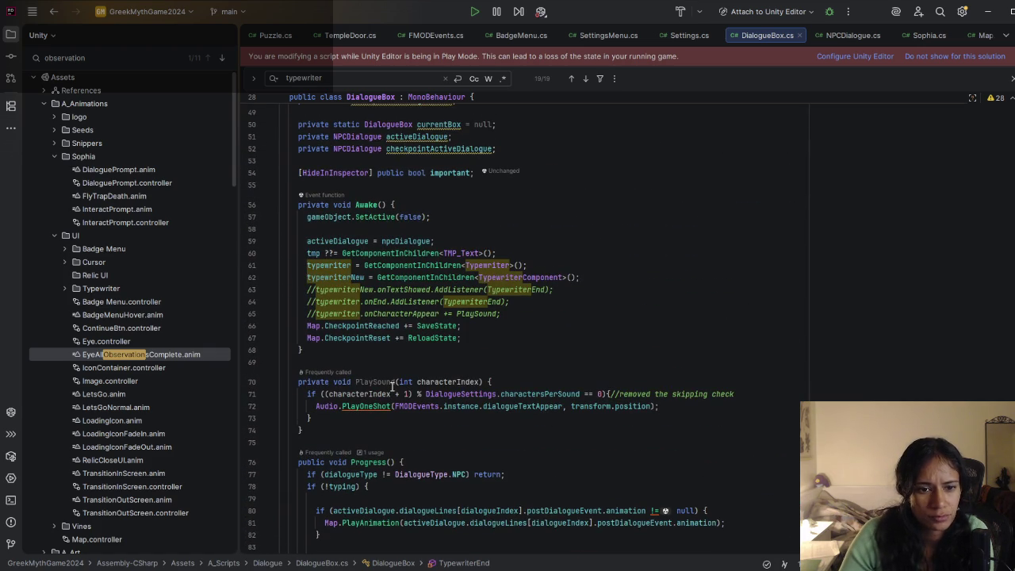
{"action": "left_click", "coordinate": [481, 325]}
{"action": "left_click", "coordinate": [513, 313]}
{"action": "left_click", "coordinate": [533, 302]}
{"action": "left_click", "coordinate": [553, 290]}
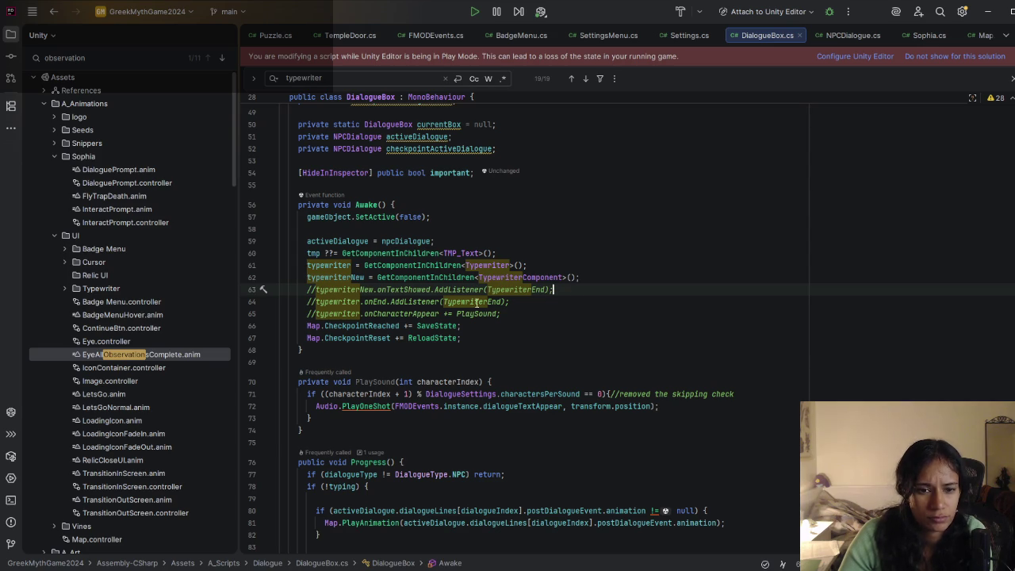
{"action": "left_click", "coordinate": [316, 302]}
{"action": "left_click", "coordinate": [316, 314]}
{"action": "key", "text": "Up"}
{"action": "key", "text": "Up"}
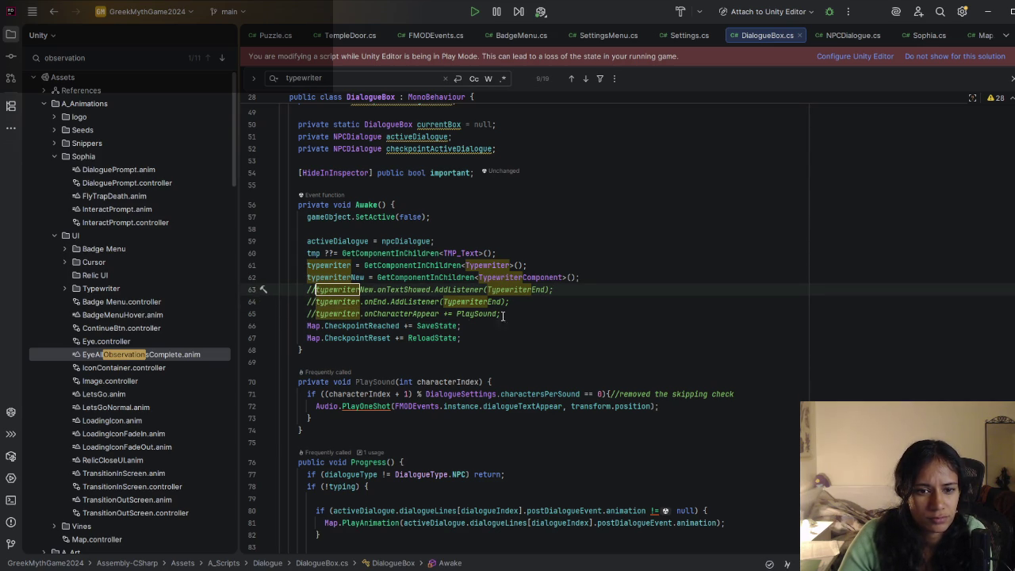
{"action": "scroll", "coordinate": [424, 399], "scroll_direction": "down", "scroll_amount": 3}
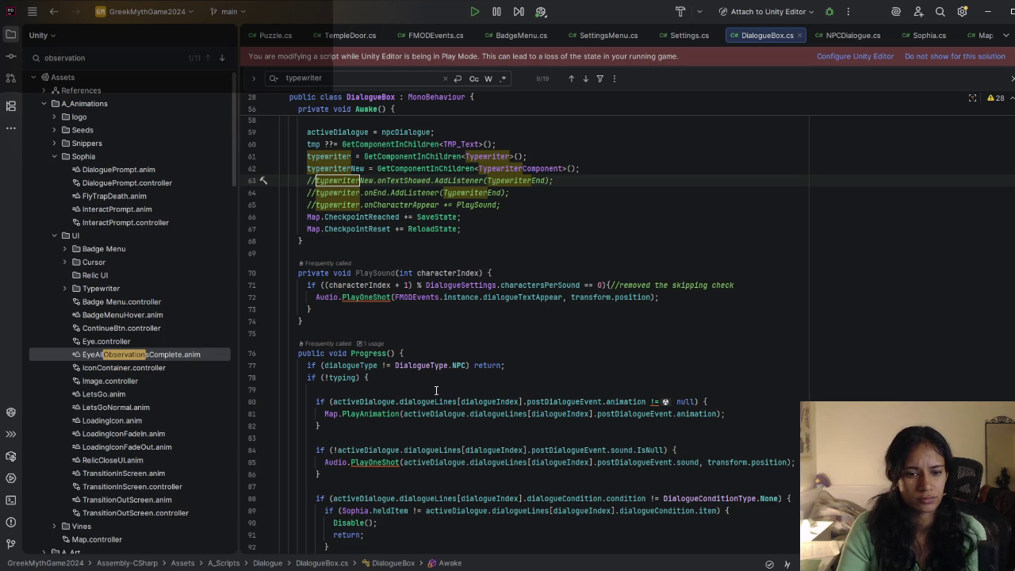
{"action": "scroll", "coordinate": [435, 385], "scroll_direction": "down", "scroll_amount": 12}
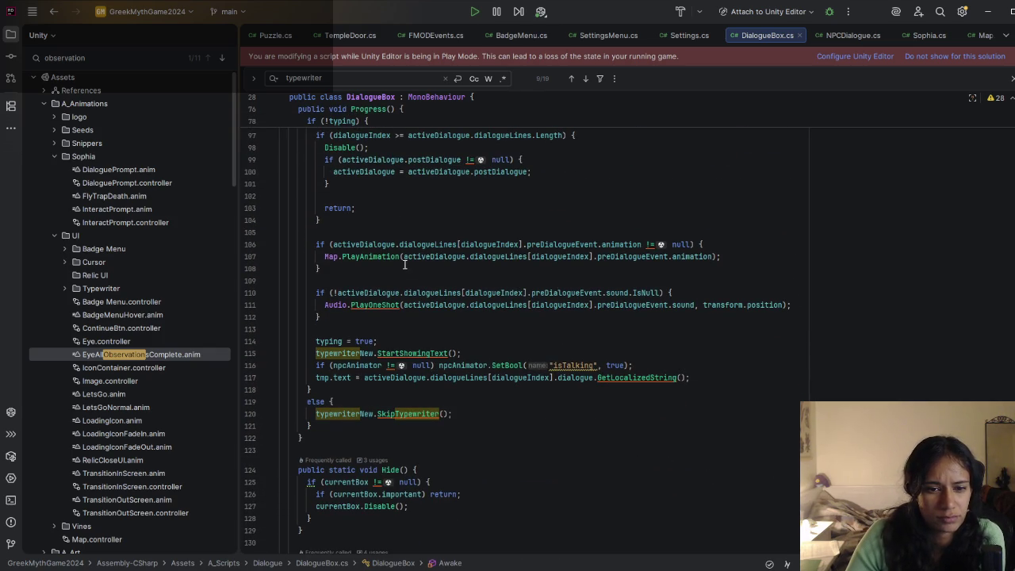
{"action": "scroll", "coordinate": [412, 333], "scroll_direction": "down", "scroll_amount": 3}
{"action": "left_click", "coordinate": [377, 282]}
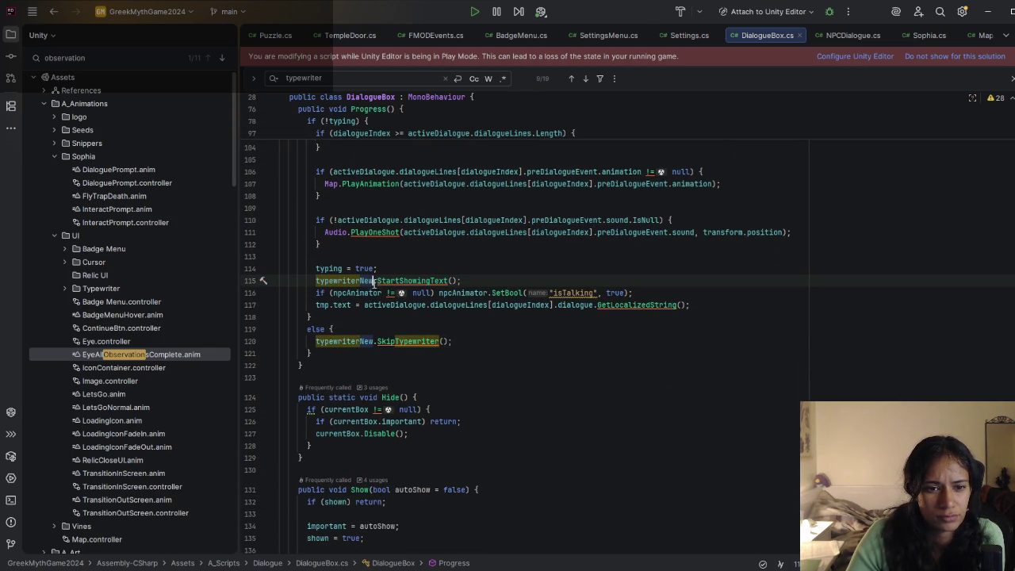
Step: Select the StartShowingText statement on line 115, then move to line 120's SkipTypewriter call
{"action": "mouse_move", "coordinate": [479, 282]}
{"action": "left_mouse_down"}
{"action": "mouse_move", "coordinate": [316, 283]}
{"action": "mouse_move", "coordinate": [464, 280]}
{"action": "left_mouse_up"}
{"action": "left_click", "coordinate": [464, 280]}
{"action": "scroll", "coordinate": [357, 290], "scroll_direction": "down", "scroll_amount": 2}
{"action": "left_click", "coordinate": [474, 269]}
{"action": "scroll", "coordinate": [385, 283], "scroll_direction": "down", "scroll_amount": 1}
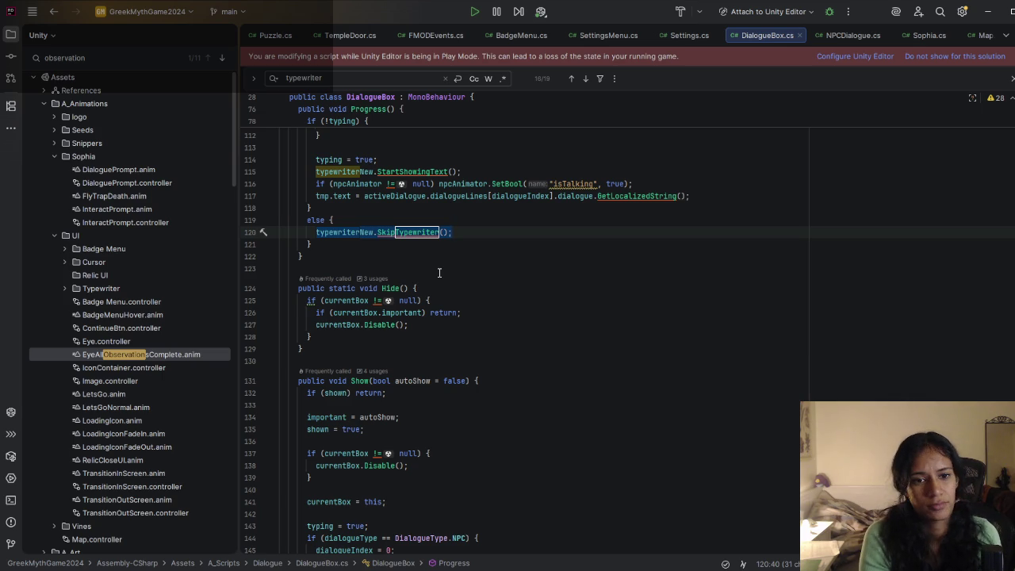
Step: Check the SkipTypewriter documentation, scroll through Show(), and switch back to Unity
{"action": "left_click", "coordinate": [452, 236]}
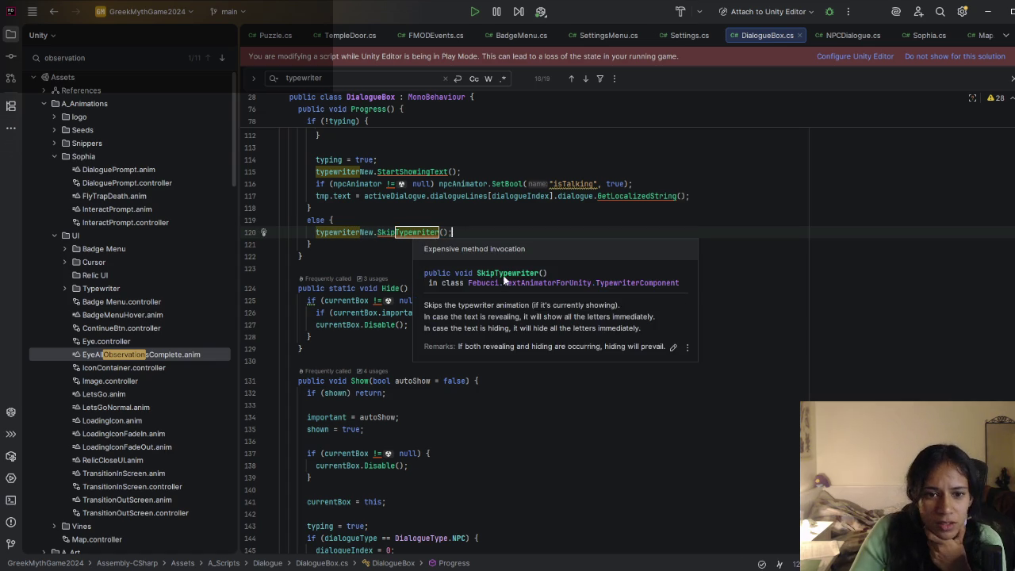
{"action": "left_click", "coordinate": [453, 208]}
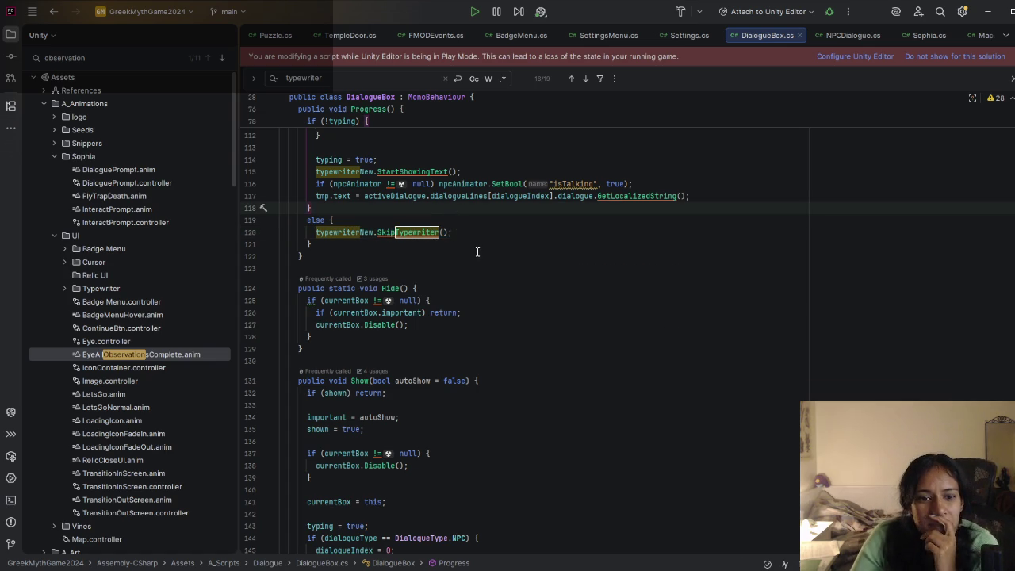
{"action": "scroll", "coordinate": [468, 410], "scroll_direction": "down", "scroll_amount": 5}
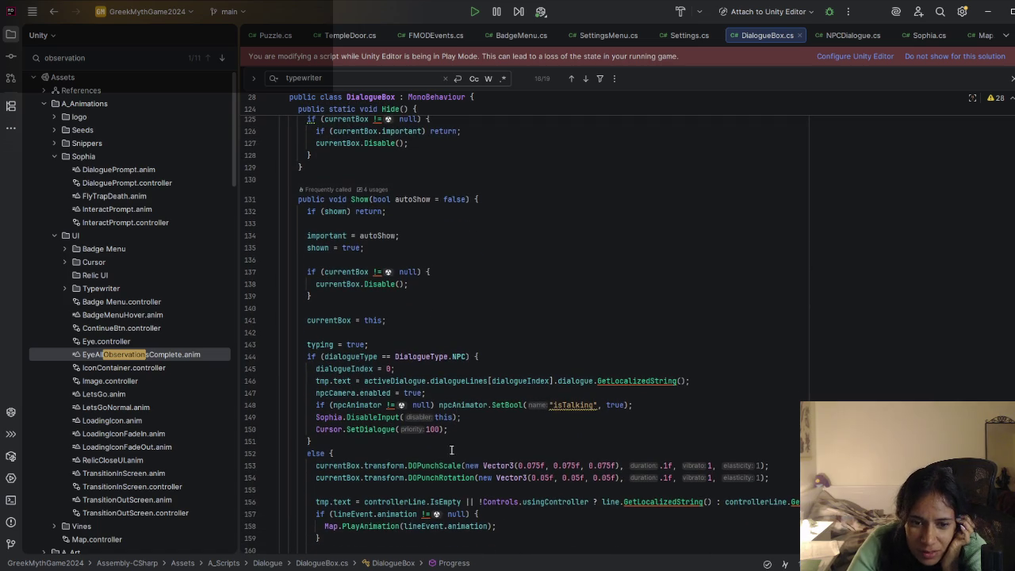
{"action": "scroll", "coordinate": [452, 436], "scroll_direction": "down", "scroll_amount": 1}
{"action": "scroll", "coordinate": [461, 498], "scroll_direction": "down", "scroll_amount": 8}
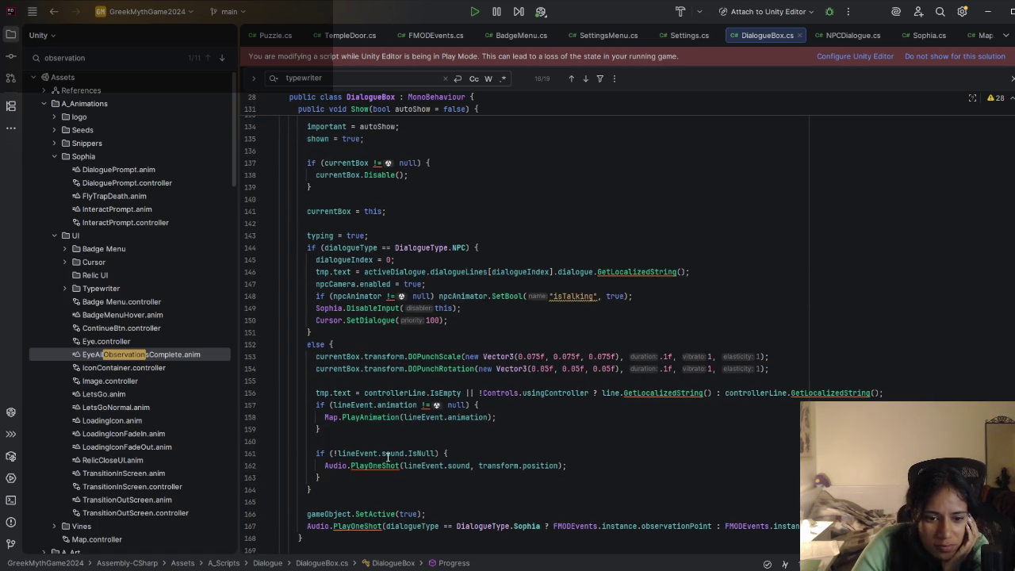
{"action": "scroll", "coordinate": [432, 455], "scroll_direction": "down", "scroll_amount": 1}
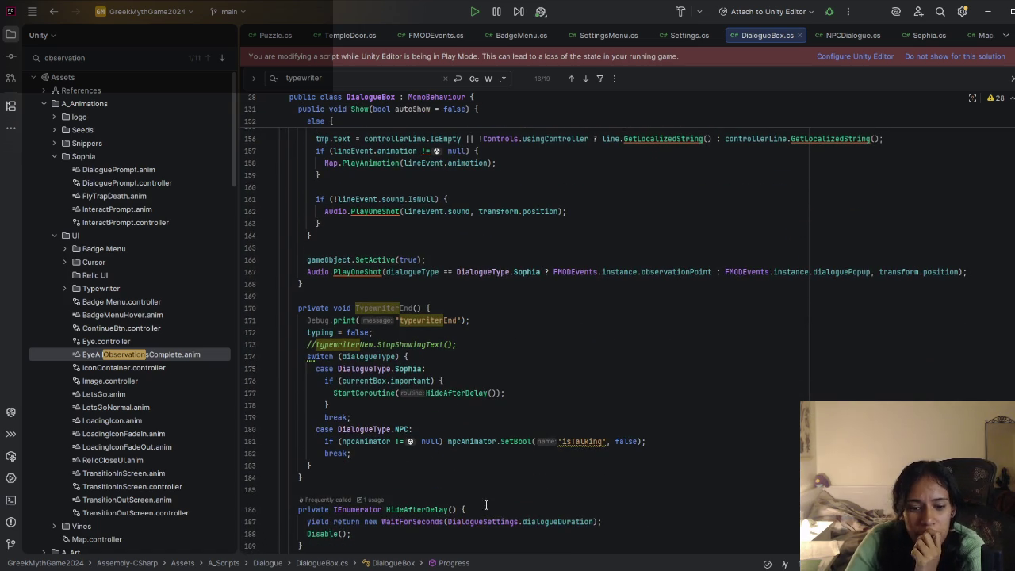
{"action": "key", "text": "alt+Tab"}
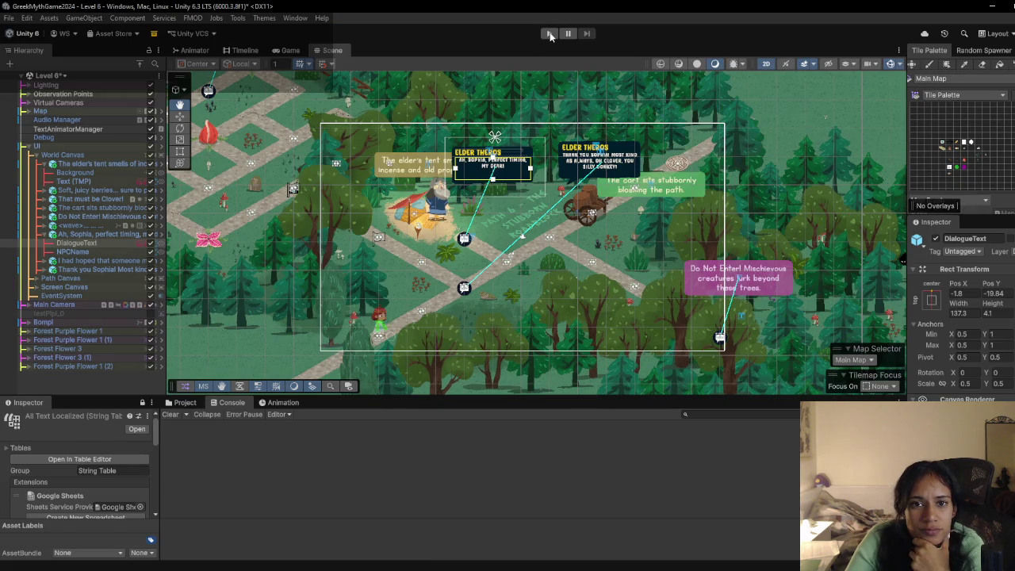
Step: Play-test Level 6 by walking Sophia to Elder Theros, then stop and return to DialogueBox.cs
{"action": "key", "text": "ctrl+p"}
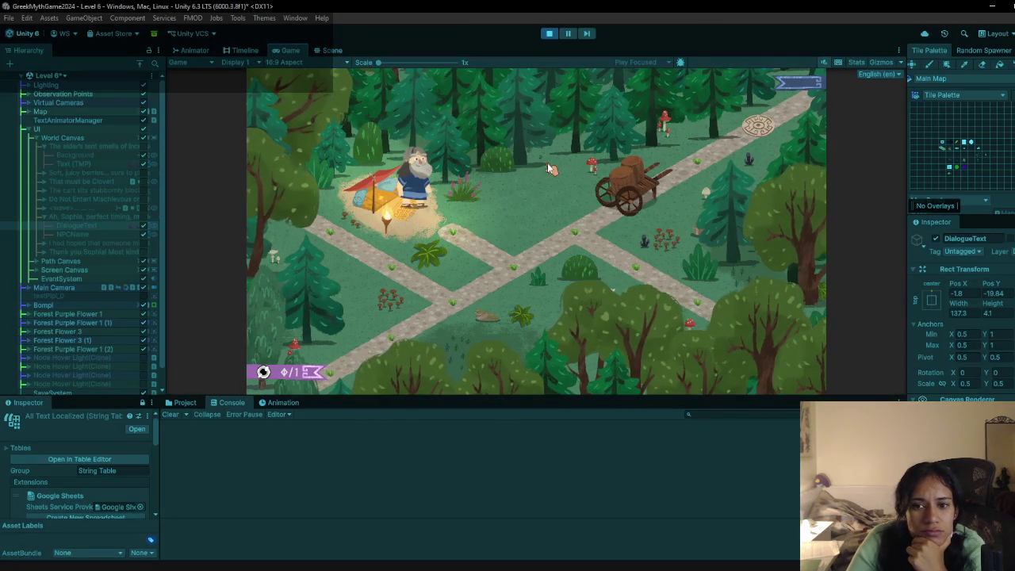
{"action": "mouse_move", "coordinate": [392, 334]}
{"action": "left_mouse_down"}
{"action": "mouse_move", "coordinate": [448, 294]}
{"action": "mouse_move", "coordinate": [512, 274]}
{"action": "mouse_move", "coordinate": [508, 238]}
{"action": "mouse_move", "coordinate": [480, 218]}
{"action": "left_mouse_up"}
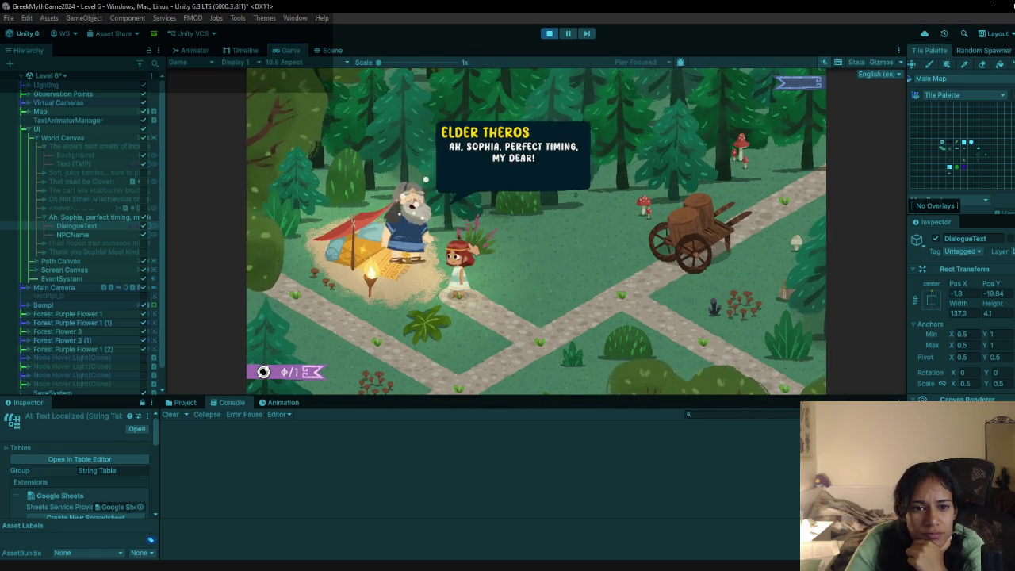
{"action": "left_click", "coordinate": [549, 33]}
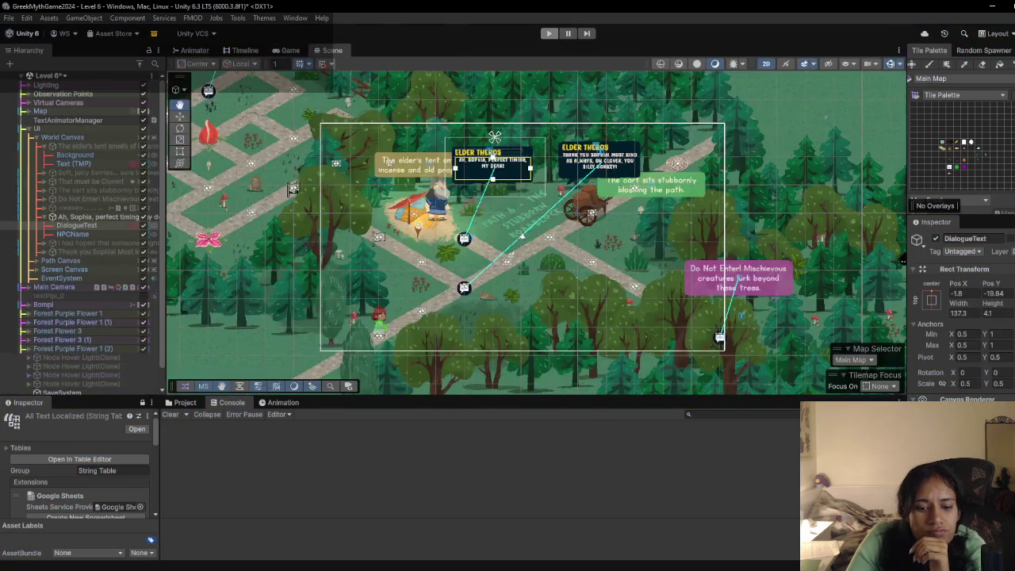
{"action": "key", "text": "alt+Tab"}
{"action": "scroll", "coordinate": [468, 309], "scroll_direction": "up", "scroll_amount": 15}
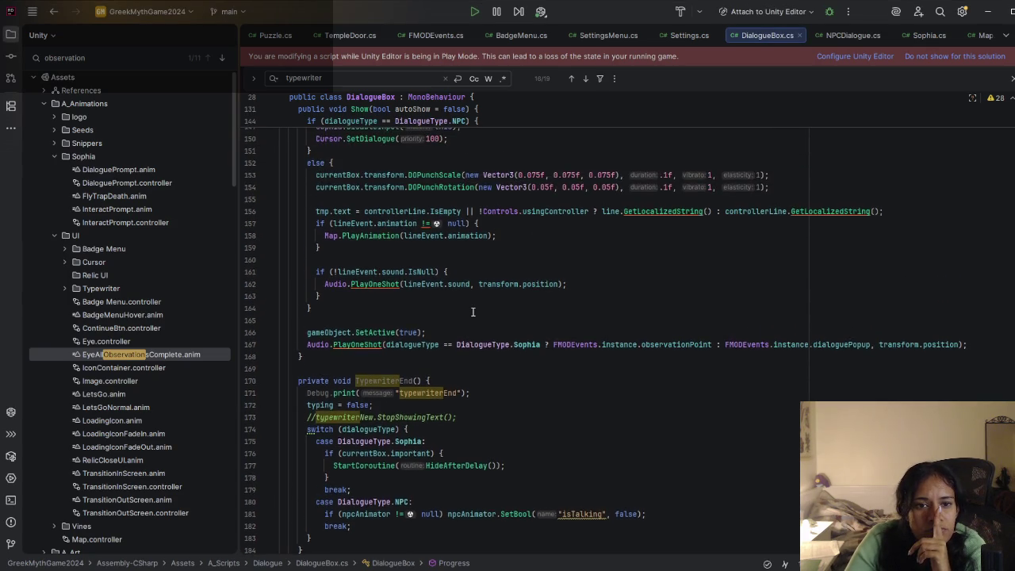
Step: Uncomment line 63's onTextShowed TypewriterEnd listener in Awake and start Unity's play mode
{"action": "scroll", "coordinate": [474, 311], "scroll_direction": "up", "scroll_amount": 15}
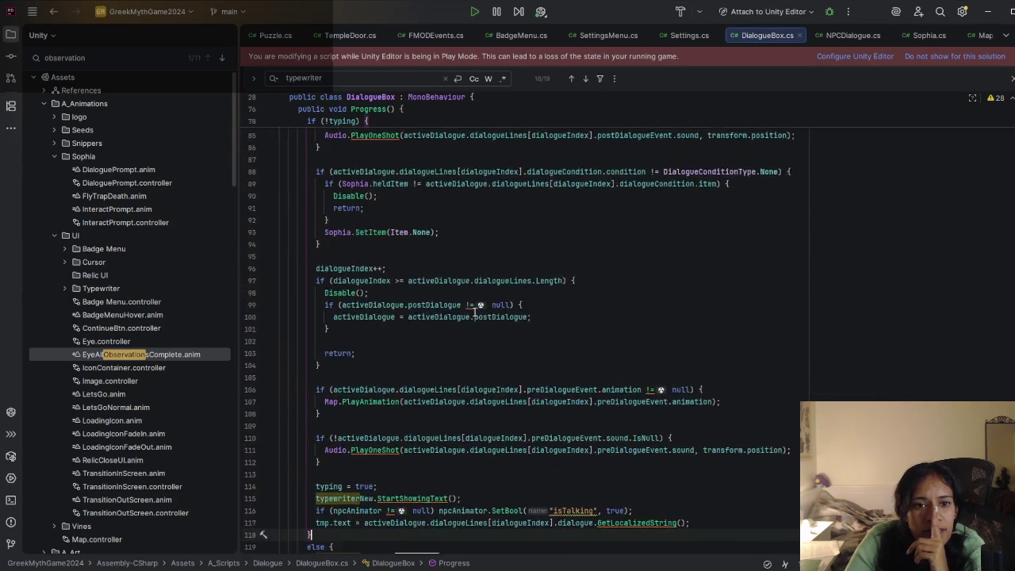
{"action": "left_click", "coordinate": [413, 253]}
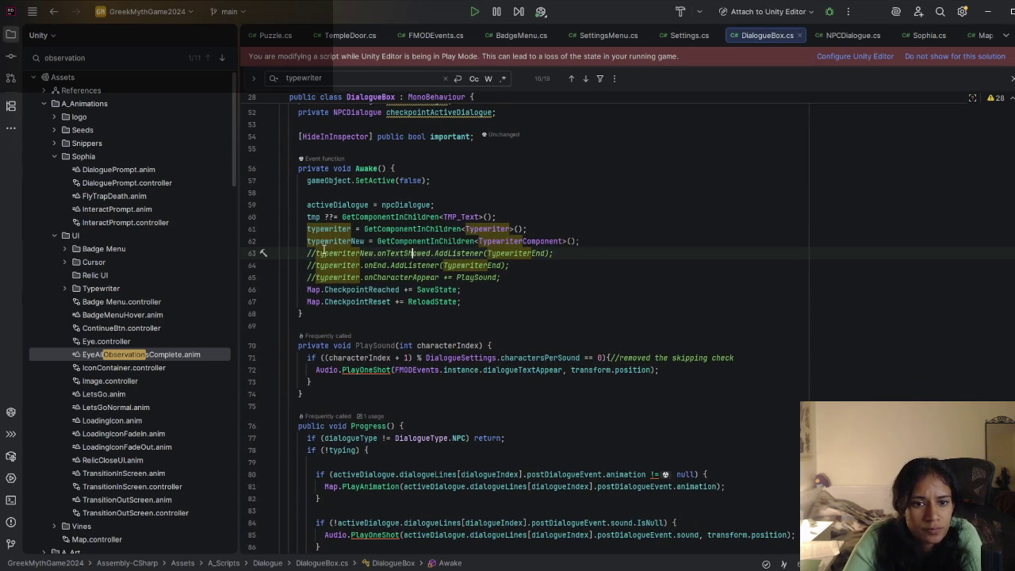
{"action": "double_click", "coordinate": [316, 265]}
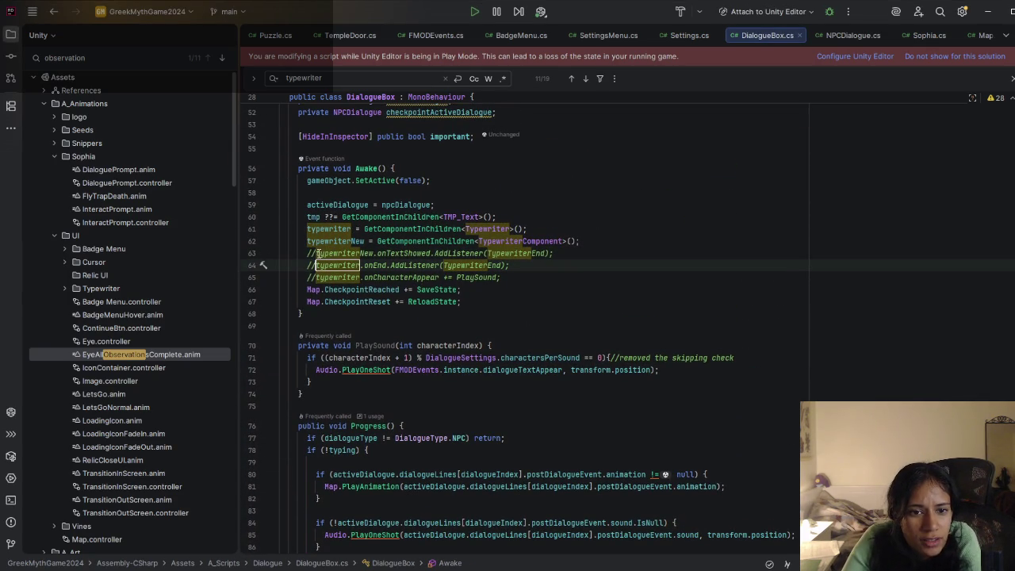
{"action": "left_click", "coordinate": [319, 253]}
{"action": "key", "text": "ctrl+slash"}
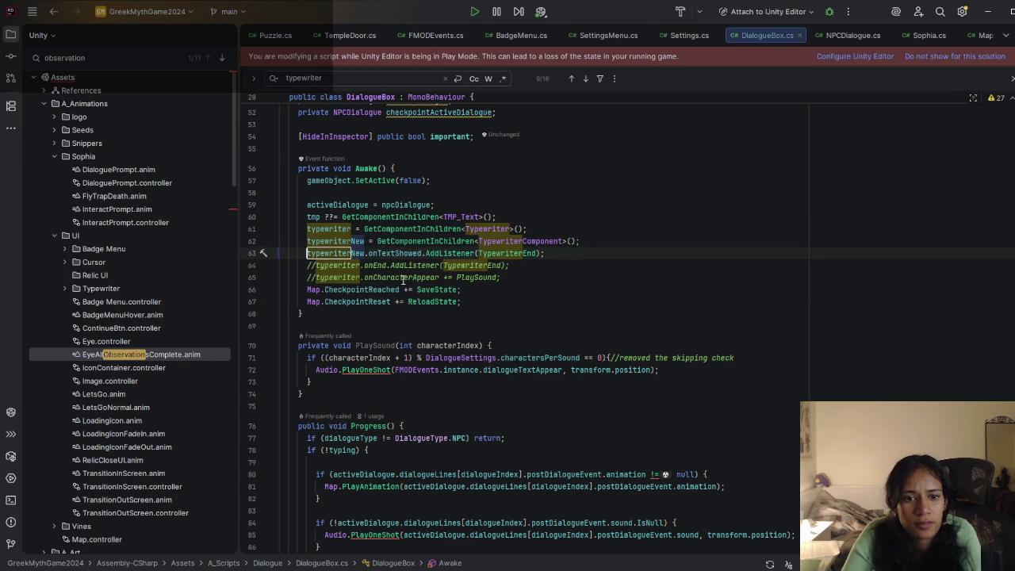
{"action": "left_click", "coordinate": [988, 12]}
{"action": "left_click", "coordinate": [549, 33]}
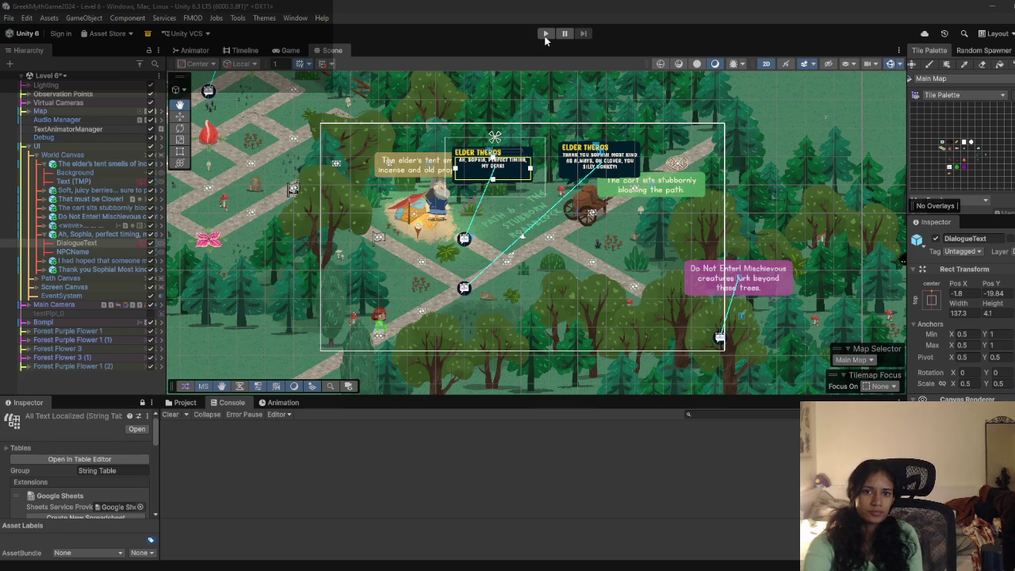
Step: Play through Elder Theros's three-line conversation, stop, and view the first NullReferenceException's stack trace
{"action": "left_click", "coordinate": [552, 34]}
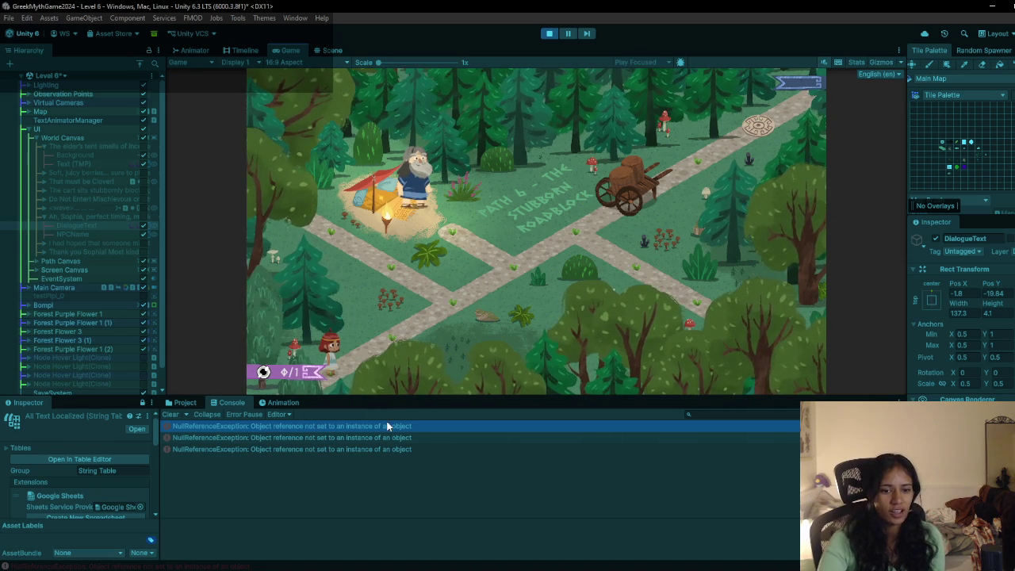
{"action": "left_click", "coordinate": [433, 298]}
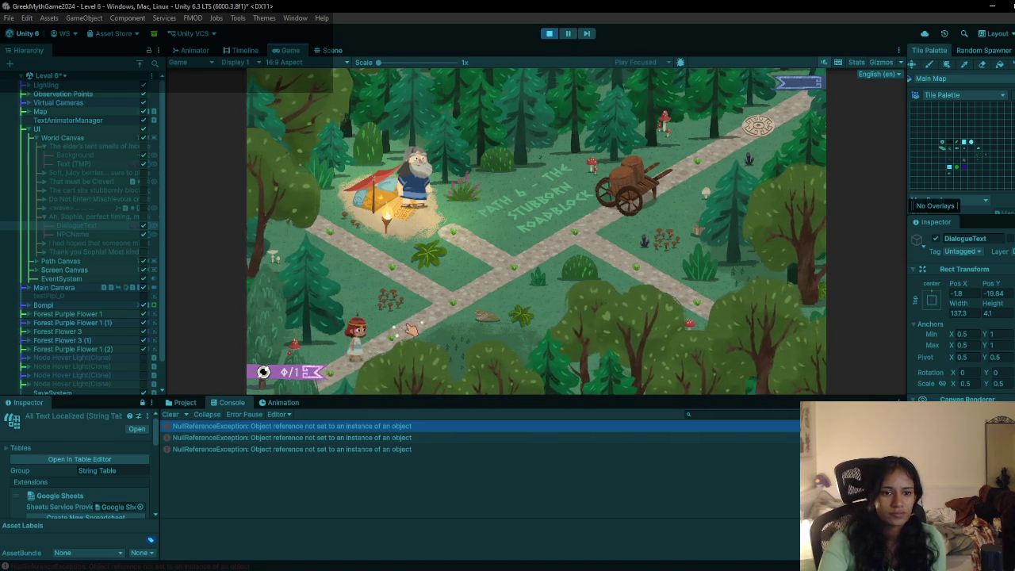
{"action": "left_click", "coordinate": [414, 176]}
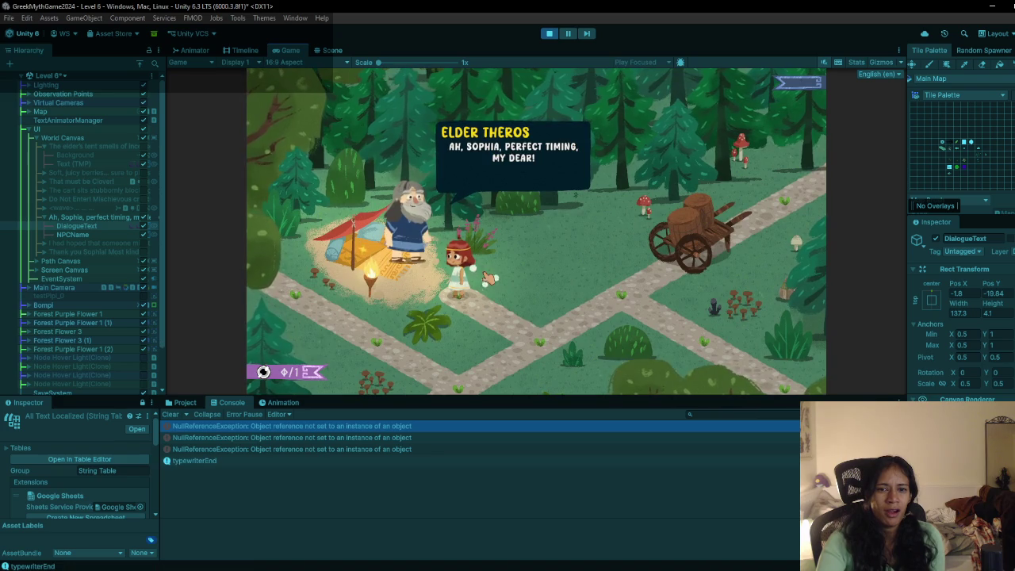
{"action": "left_click", "coordinate": [489, 278]}
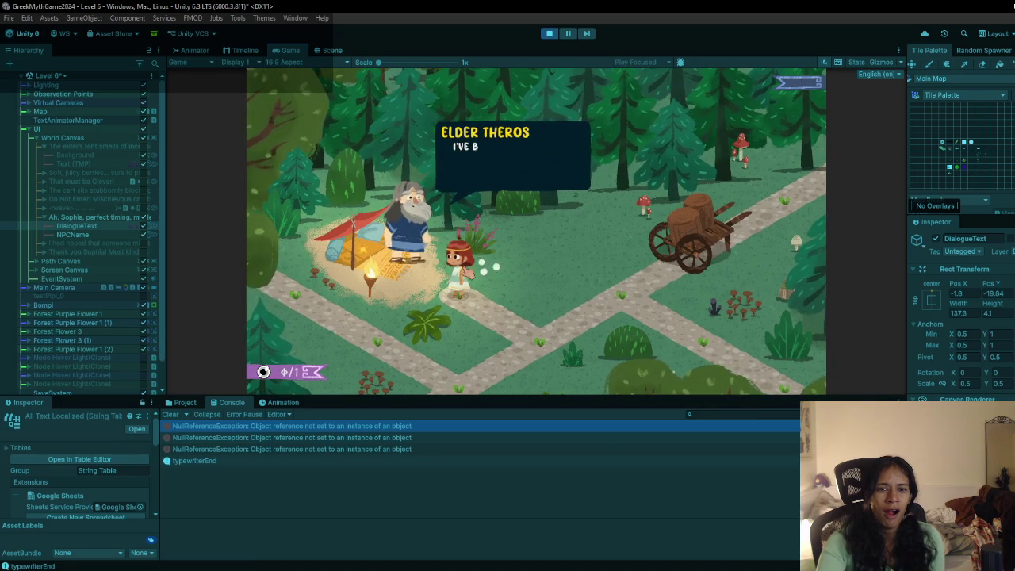
{"action": "left_click", "coordinate": [536, 260]}
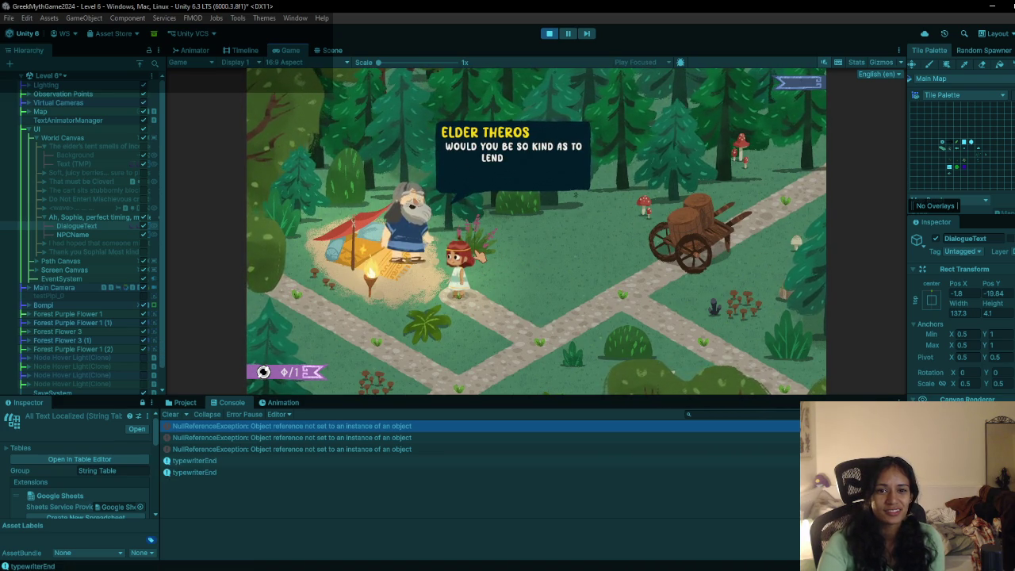
{"action": "left_click", "coordinate": [621, 304]}
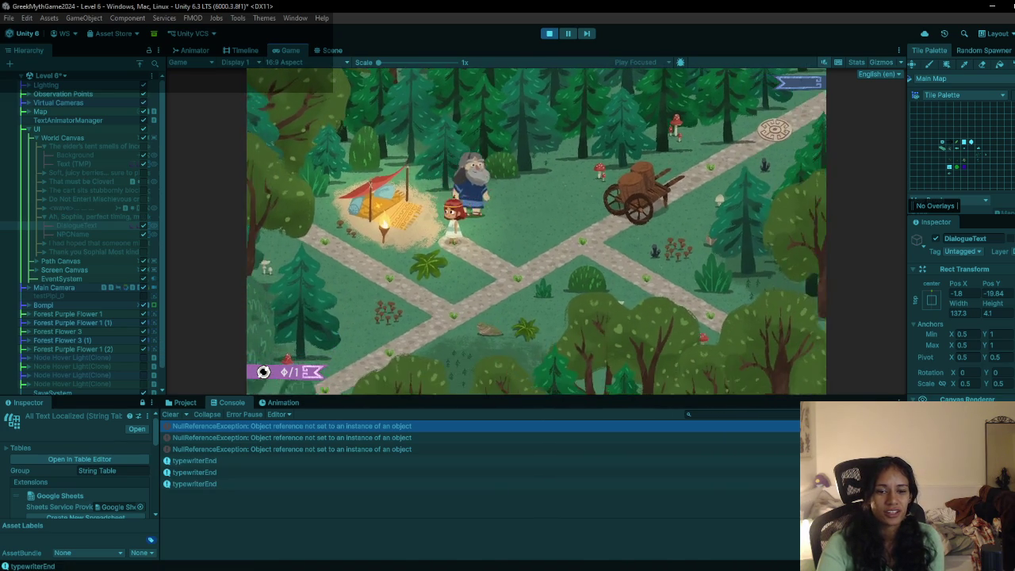
{"action": "left_click", "coordinate": [549, 33]}
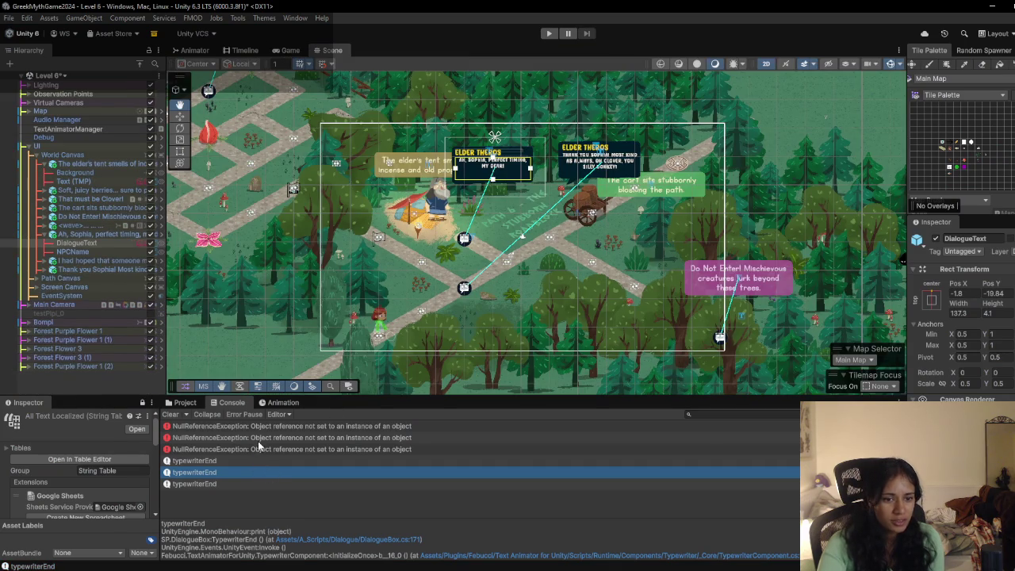
{"action": "left_click", "coordinate": [259, 427]}
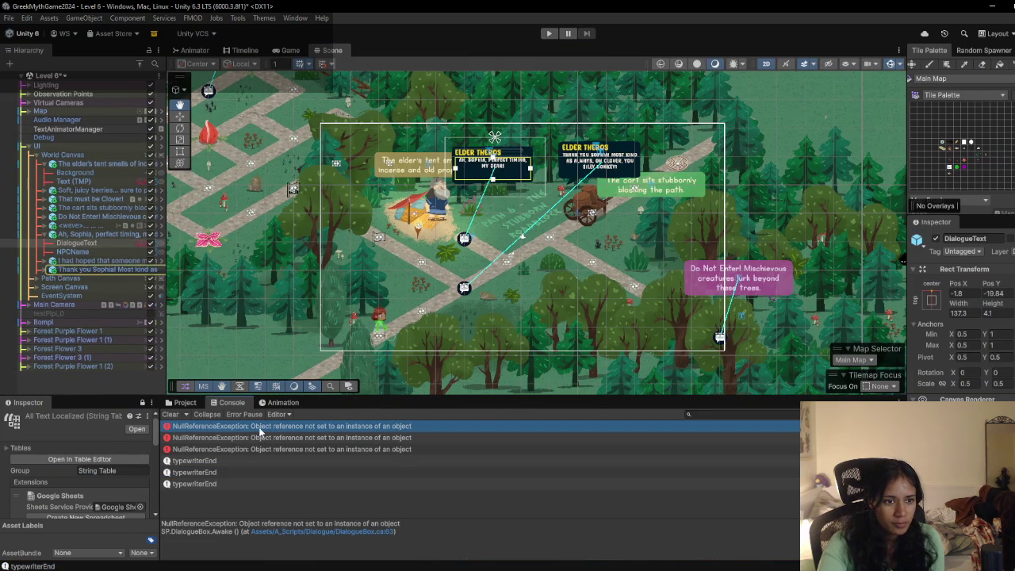
Step: Comment out line 61's GetComponentInChildren<Typewriter>() assignment, let Unity recompile, and start a new play test
{"action": "double_click", "coordinate": [258, 428]}
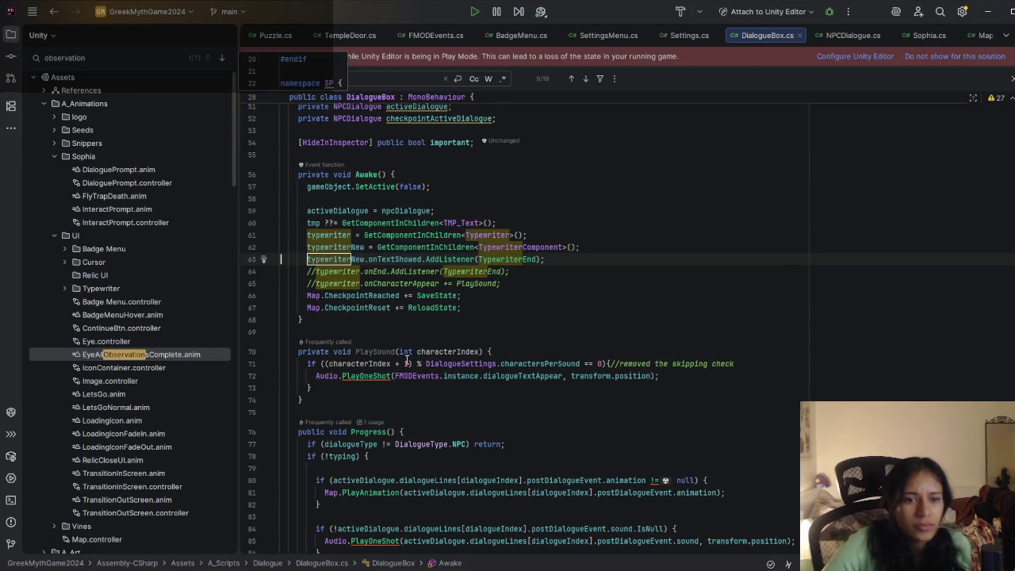
{"action": "left_click", "coordinate": [311, 236]}
{"action": "key", "text": "ctrl+slash"}
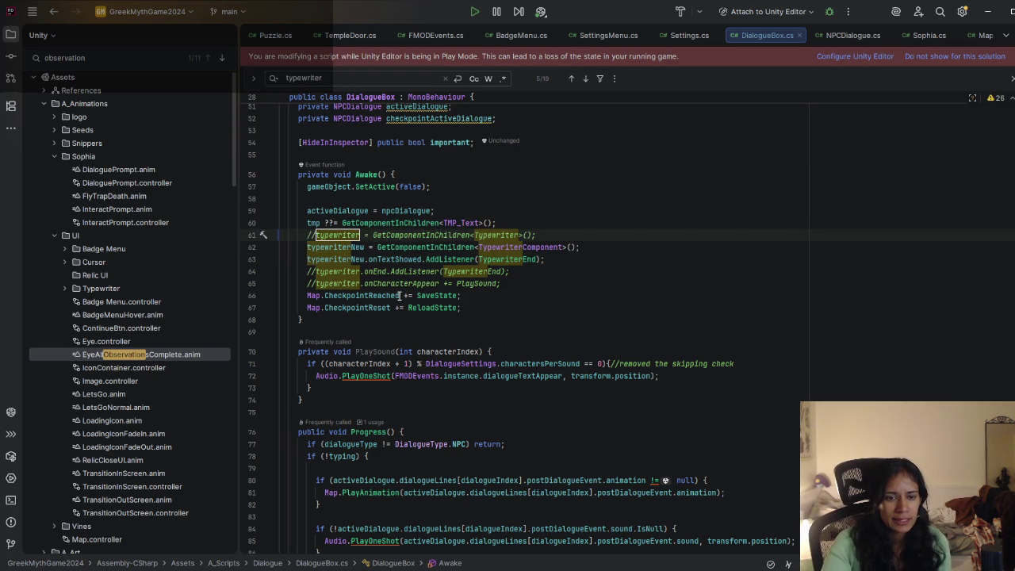
{"action": "key", "text": "alt+Tab"}
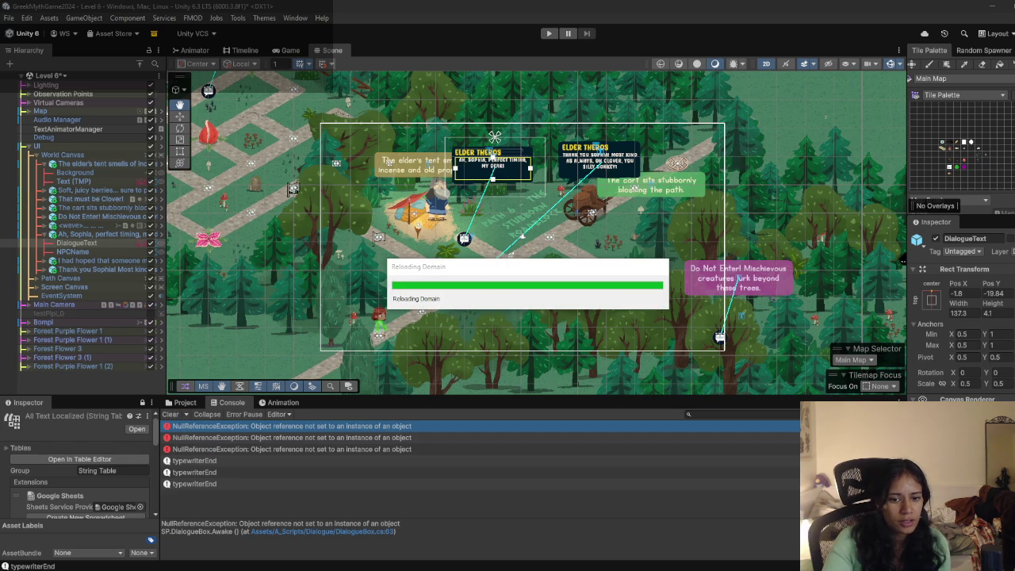
{"action": "key", "text": "alt+Tab"}
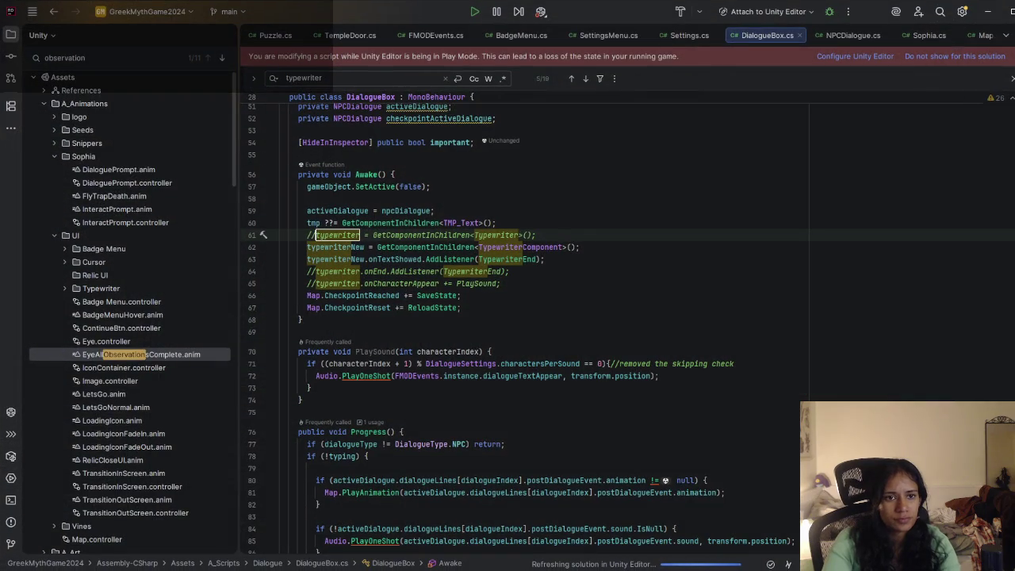
{"action": "key", "text": "alt+Tab"}
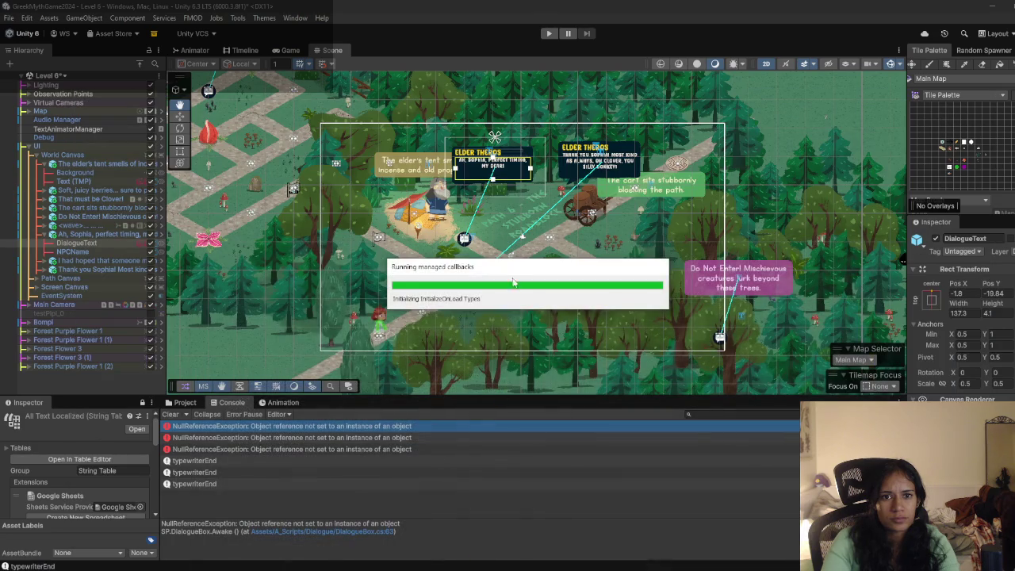
{"action": "key", "text": "alt+Tab"}
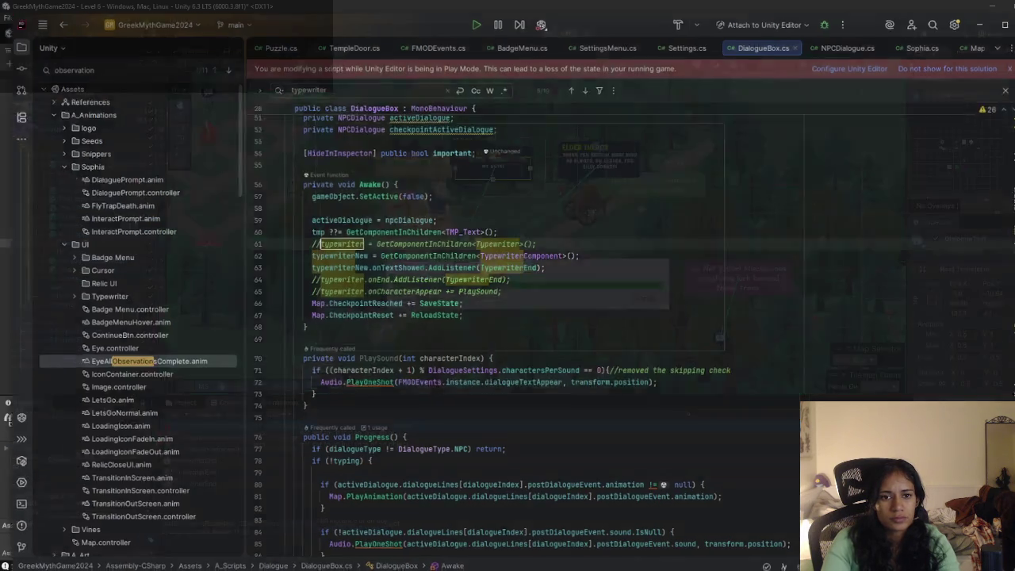
{"action": "key", "text": "alt+Tab"}
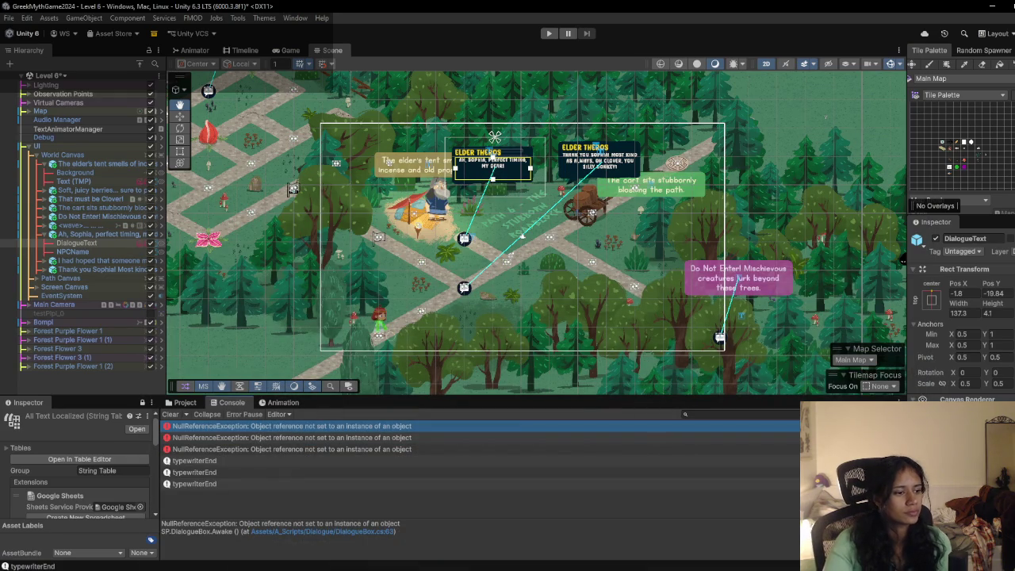
{"action": "left_click", "coordinate": [549, 34]}
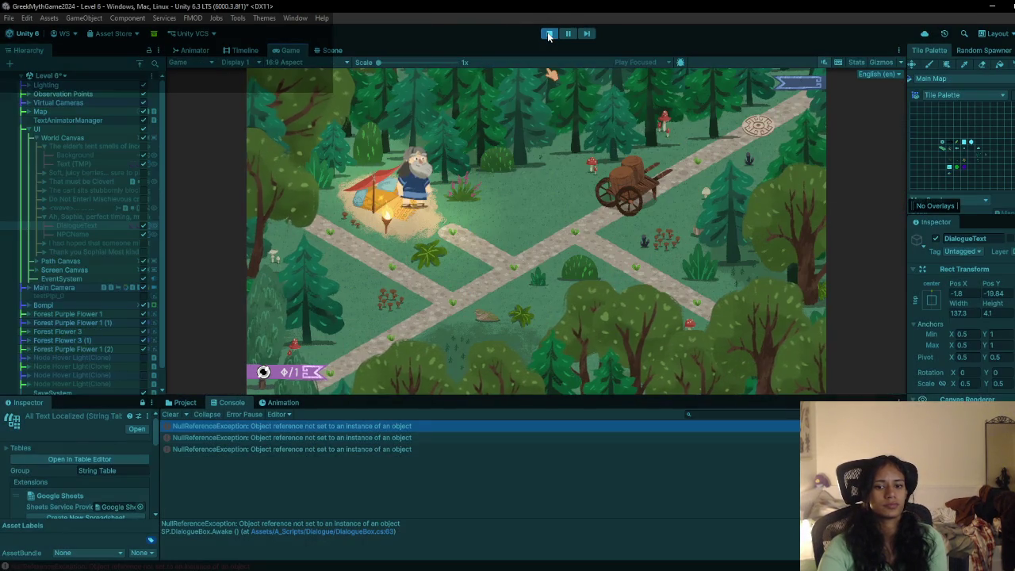
Step: Restart play mode and inspect the three NullReferenceExceptions in the Console
{"action": "key", "text": "ctrl+p"}
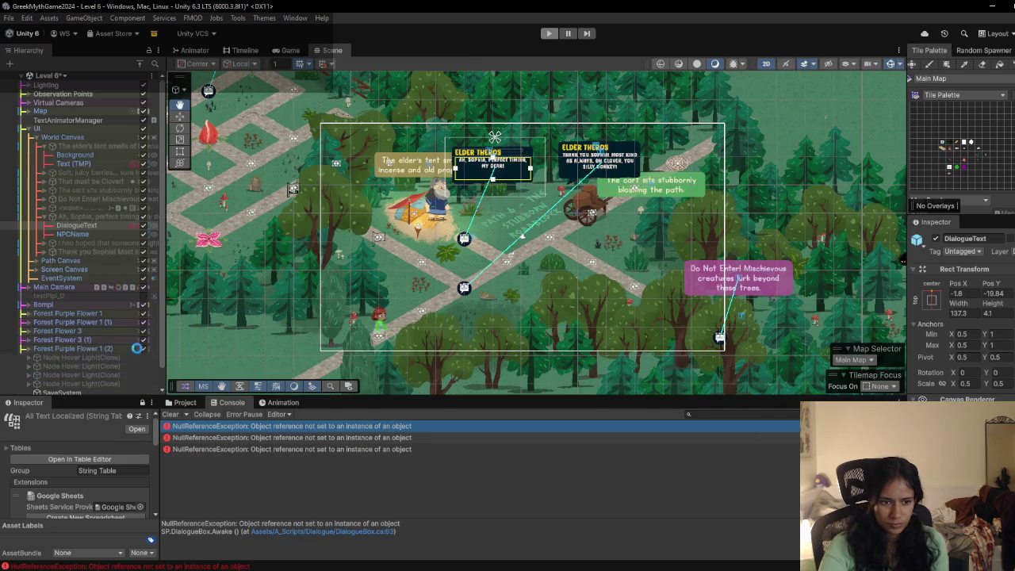
{"action": "left_click", "coordinate": [170, 414]}
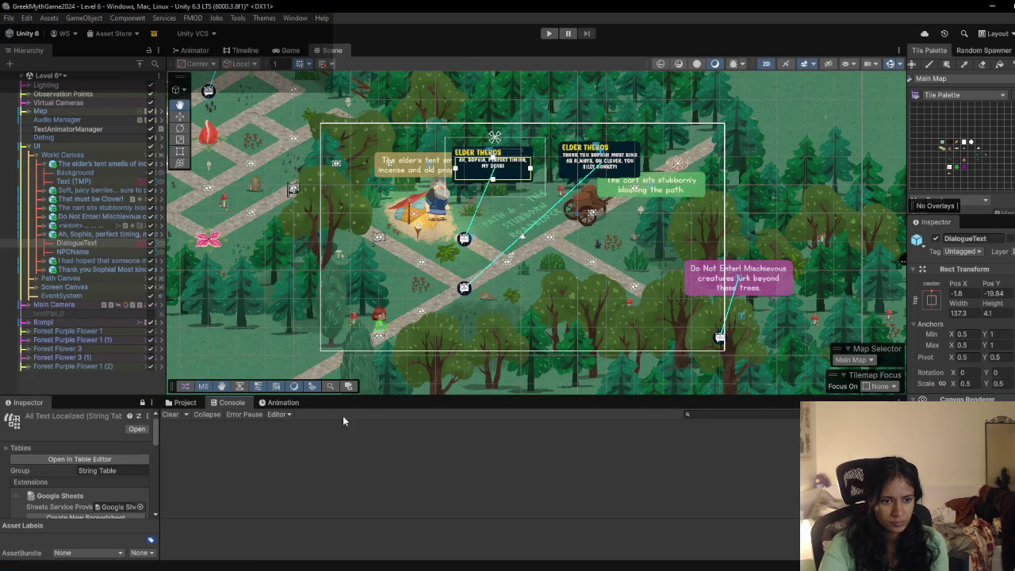
{"action": "left_click", "coordinate": [548, 34]}
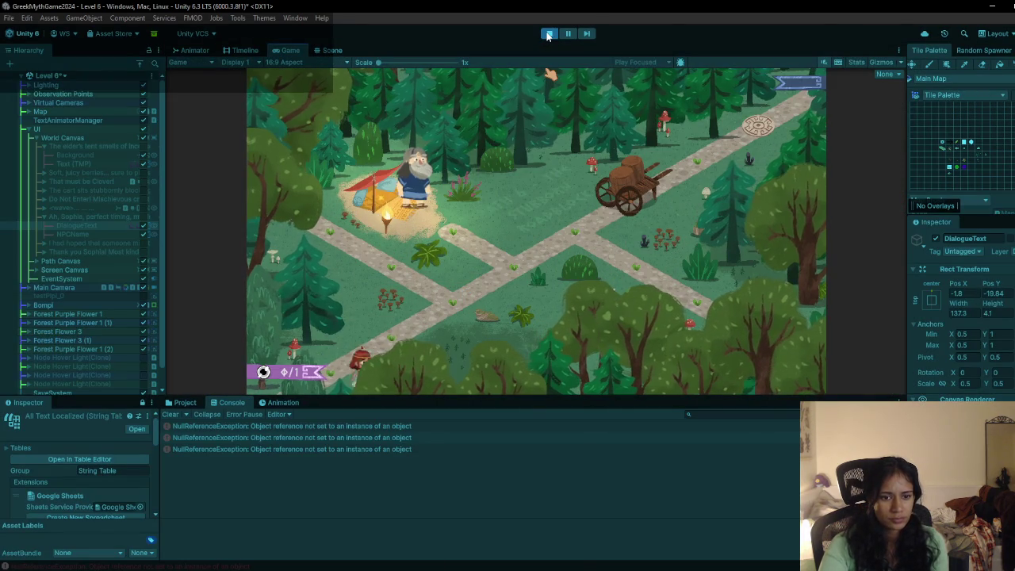
{"action": "left_click", "coordinate": [321, 427]}
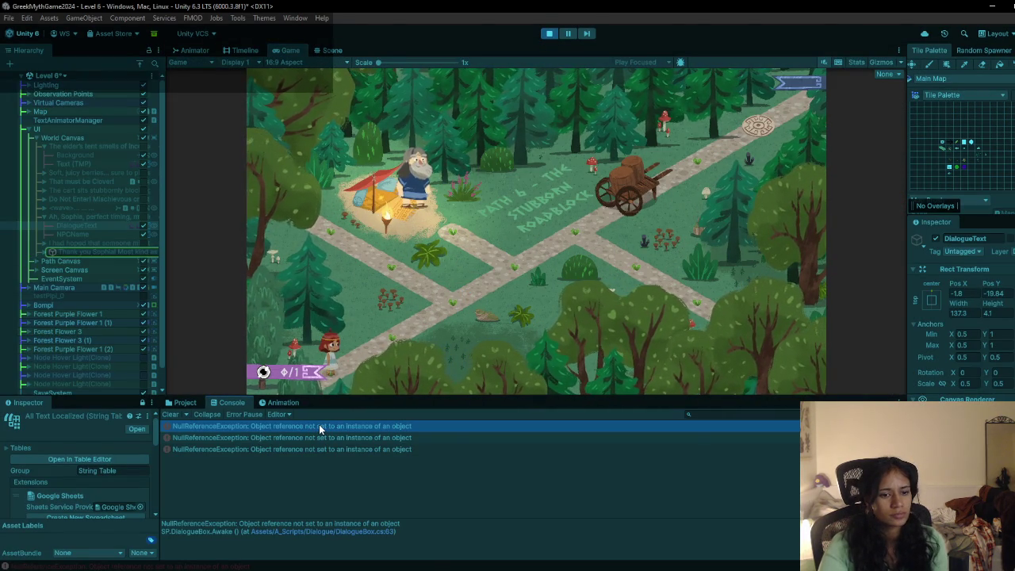
{"action": "left_click", "coordinate": [316, 436]}
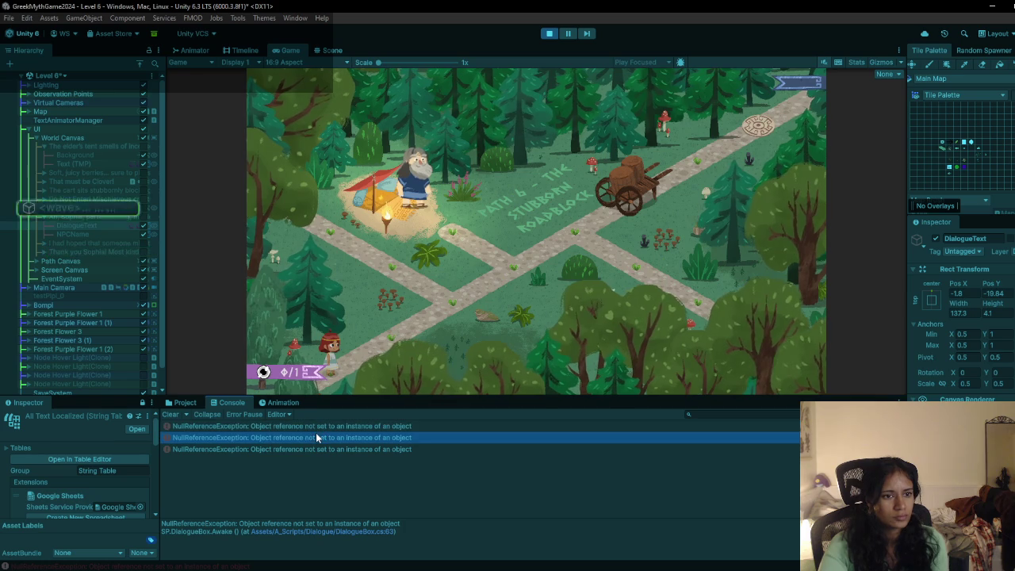
{"action": "left_click", "coordinate": [309, 449]}
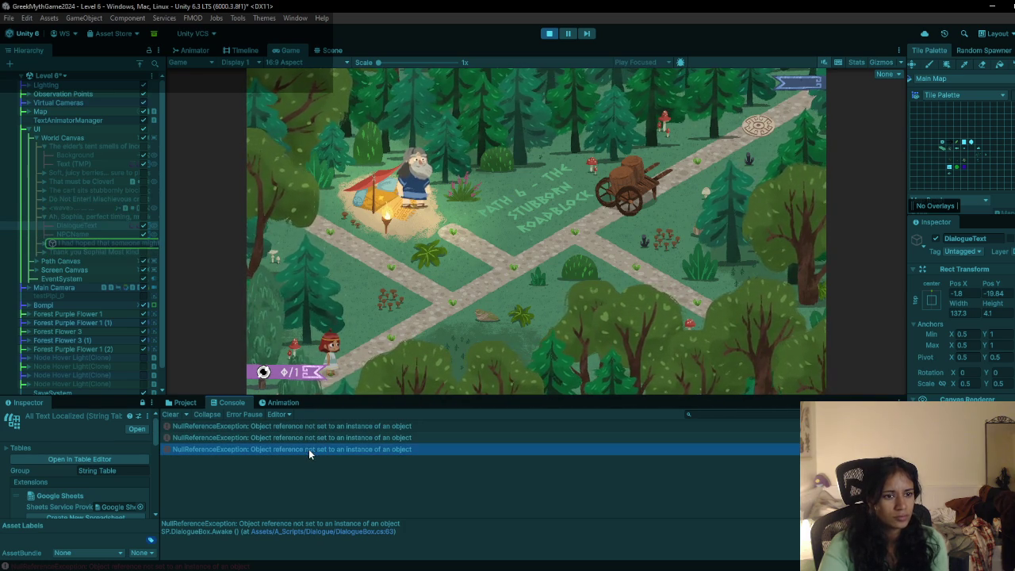
Step: Inspect the dialogue box and DialogueText objects in the Hierarchy, then clear the Console
{"action": "left_click", "coordinate": [43, 243]}
{"action": "left_click", "coordinate": [100, 243]}
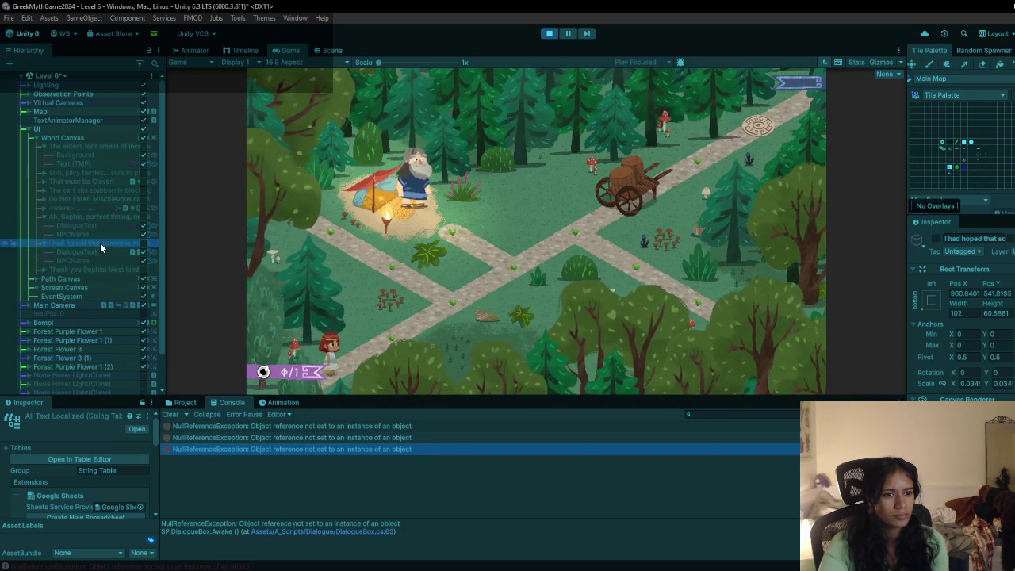
{"action": "left_click", "coordinate": [98, 252]}
{"action": "left_click", "coordinate": [97, 269]}
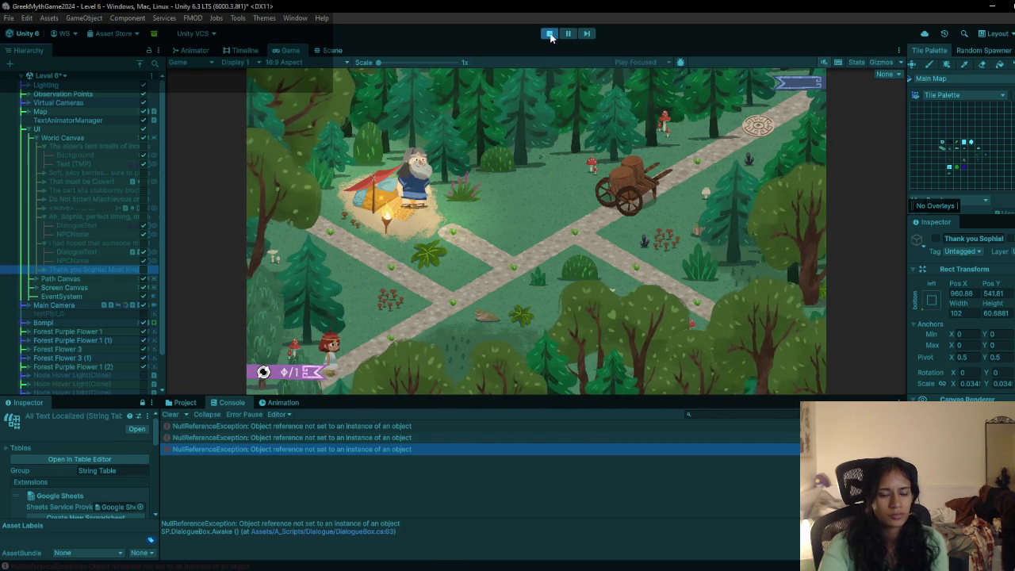
{"action": "left_click", "coordinate": [169, 415]}
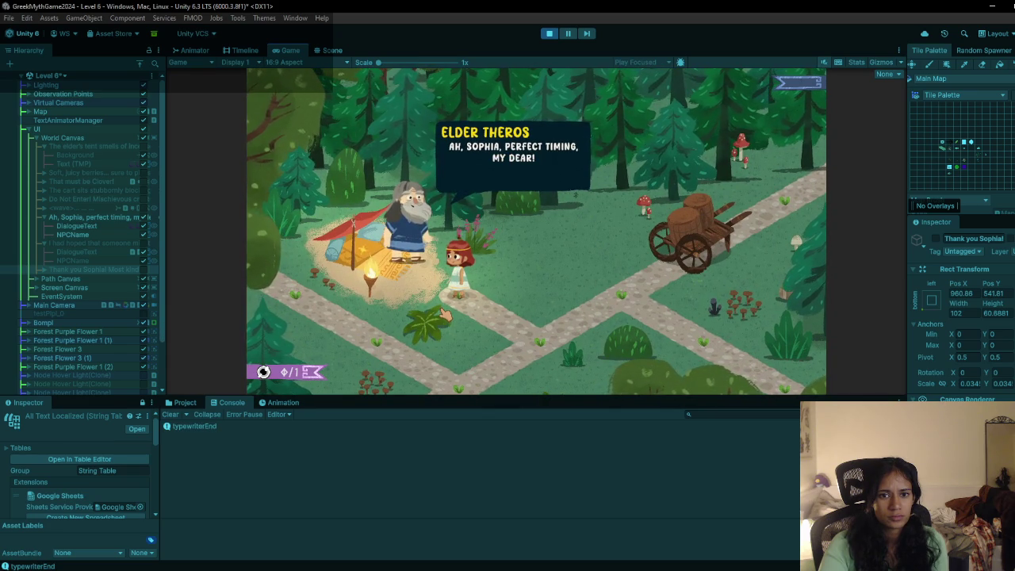
Step: Advance Elder Theros's dialogue and open the new line 120 NullReferenceException in Rider
{"action": "left_click", "coordinate": [447, 314]}
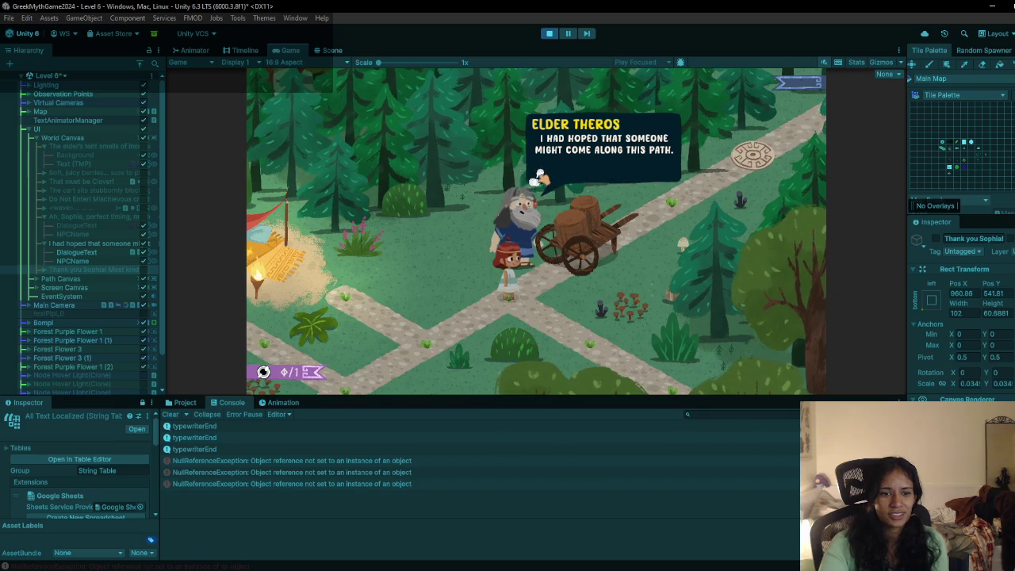
{"action": "left_click", "coordinate": [317, 513]}
{"action": "left_click", "coordinate": [355, 445]}
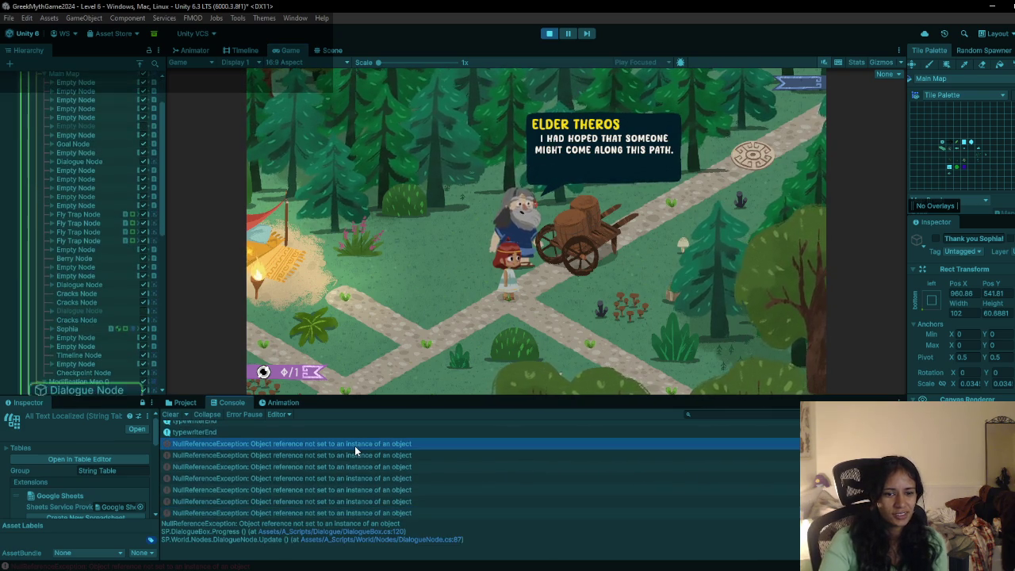
{"action": "double_click", "coordinate": [354, 446]}
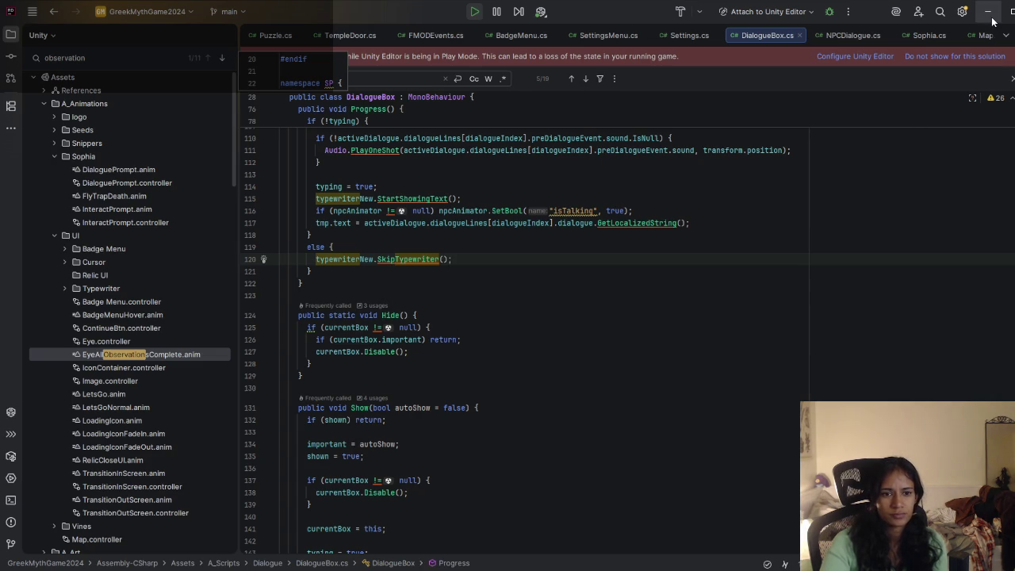
Step: Comment out the SkipTypewriter() call on line 120 and restart the Unity play test
{"action": "left_click", "coordinate": [316, 259]}
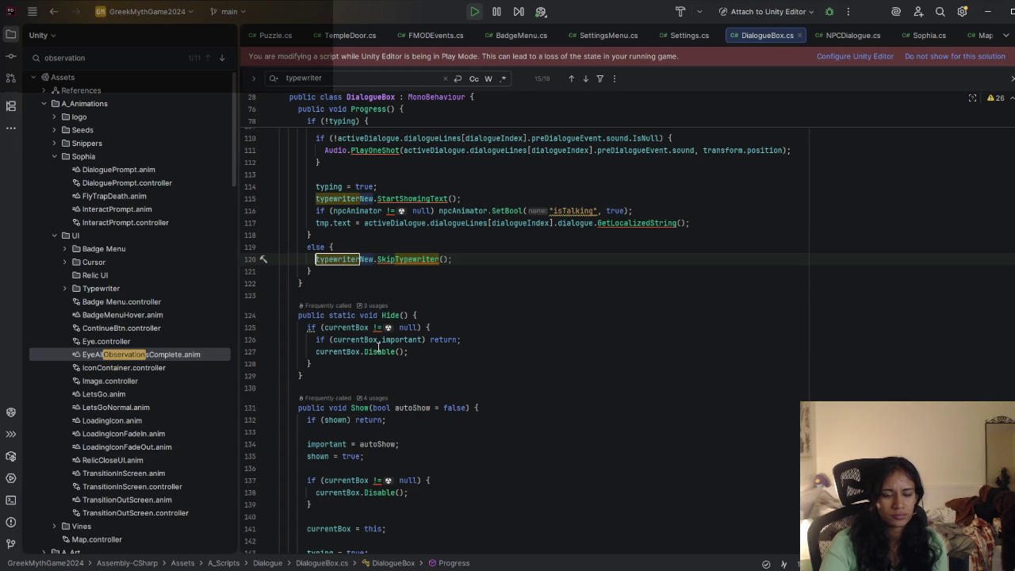
{"action": "key", "text": "ctrl+slash"}
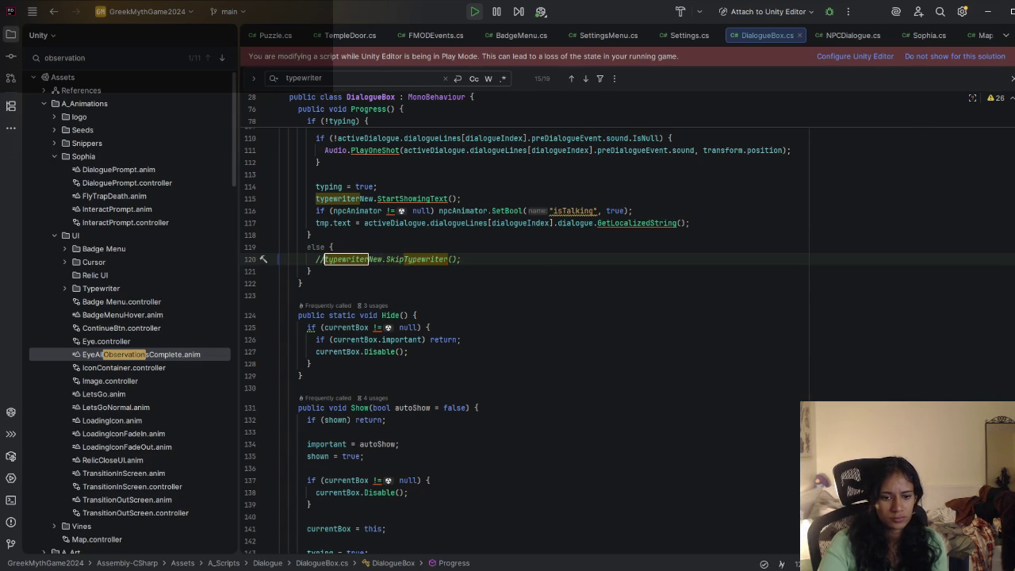
{"action": "key", "text": "alt+Tab"}
{"action": "left_click", "coordinate": [551, 34]}
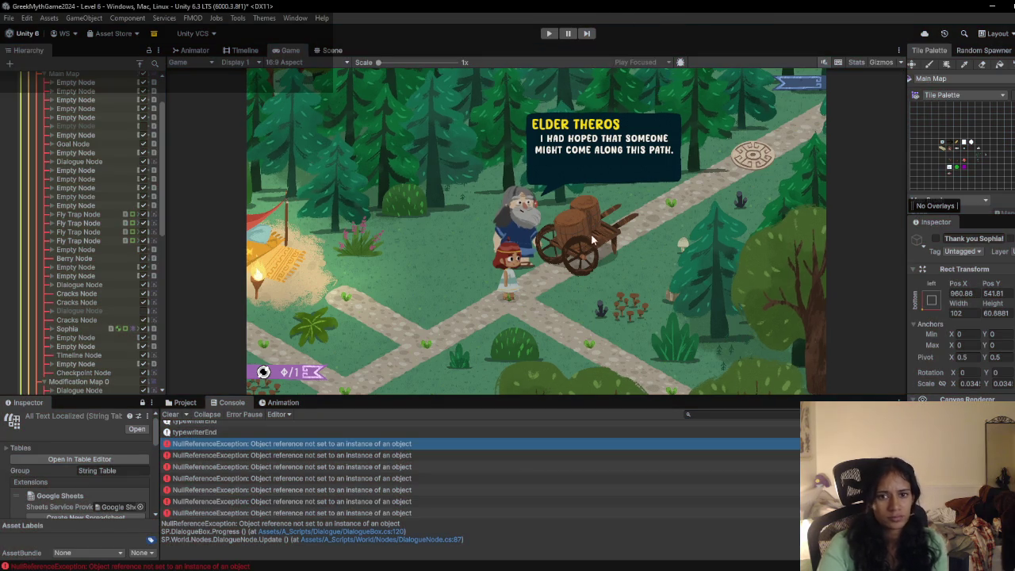
{"action": "key", "text": "alt+Tab"}
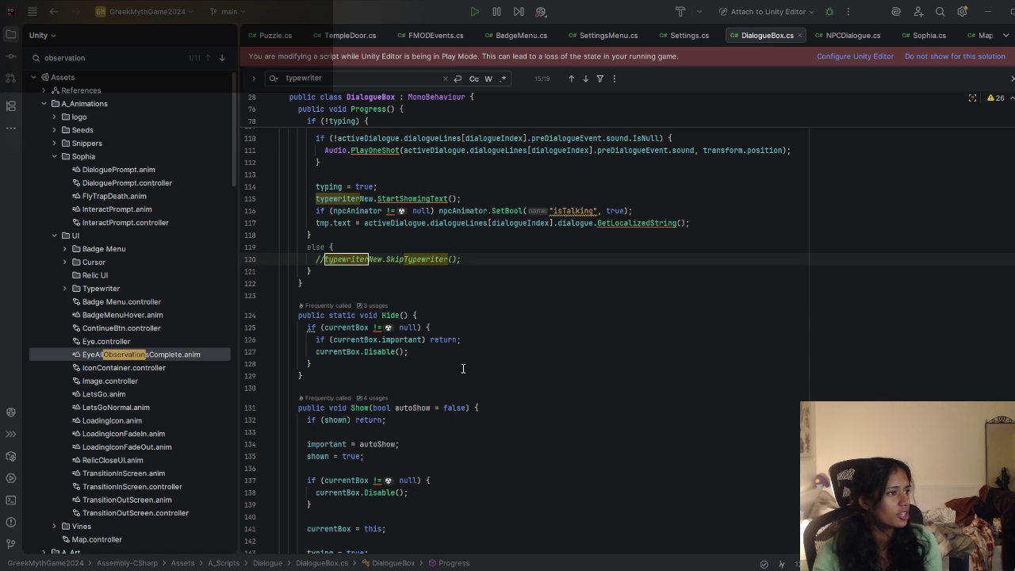
{"action": "key", "text": "alt+Tab"}
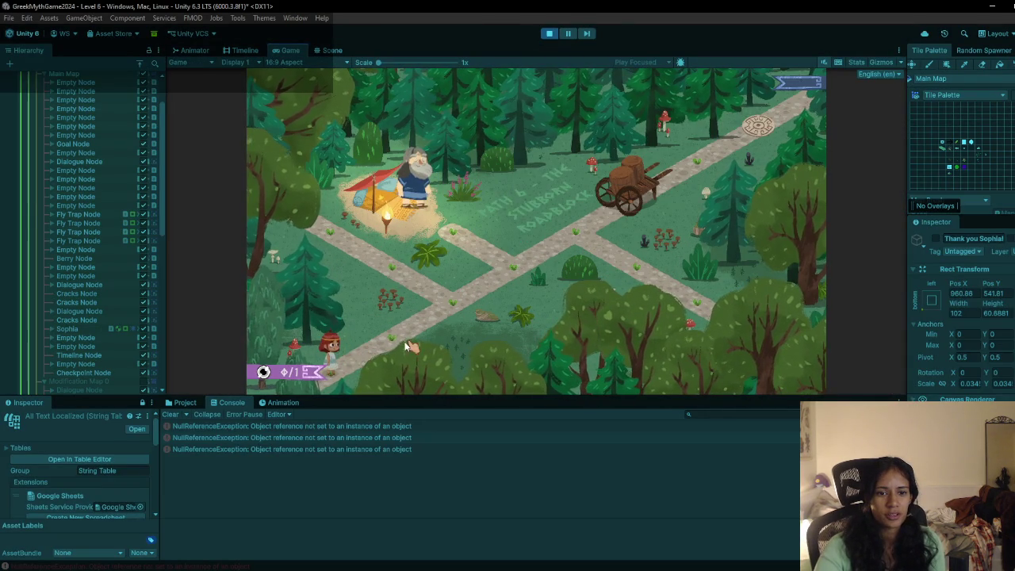
Step: Walk the player to Elder Theros, click through his dialogue, stop the game, and return to Rider
{"action": "mouse_move", "coordinate": [412, 341]}
{"action": "left_mouse_down"}
{"action": "mouse_move", "coordinate": [513, 278]}
{"action": "mouse_move", "coordinate": [508, 242]}
{"action": "mouse_move", "coordinate": [472, 230]}
{"action": "mouse_move", "coordinate": [427, 243]}
{"action": "left_mouse_up"}
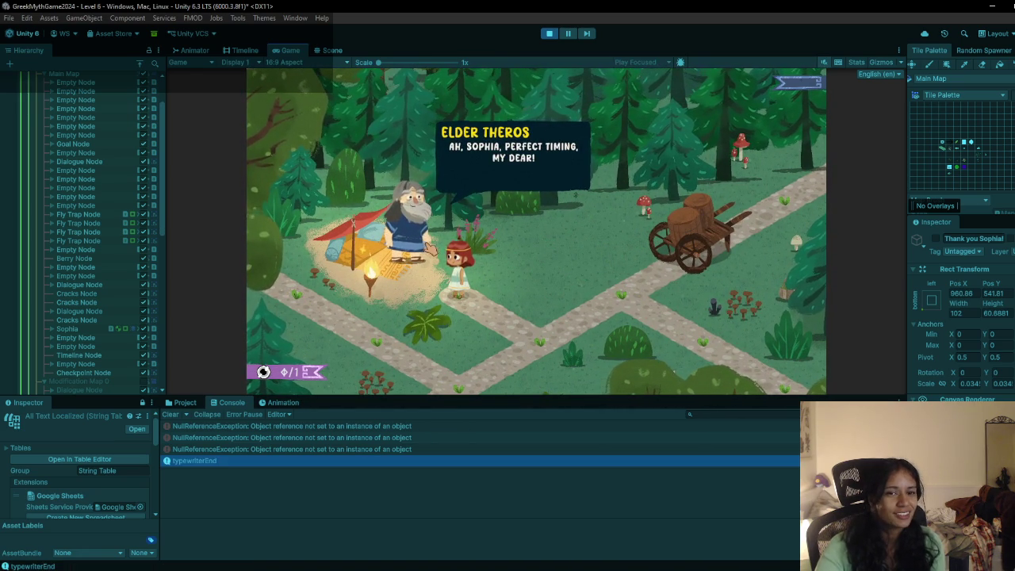
{"action": "left_click", "coordinate": [440, 281]}
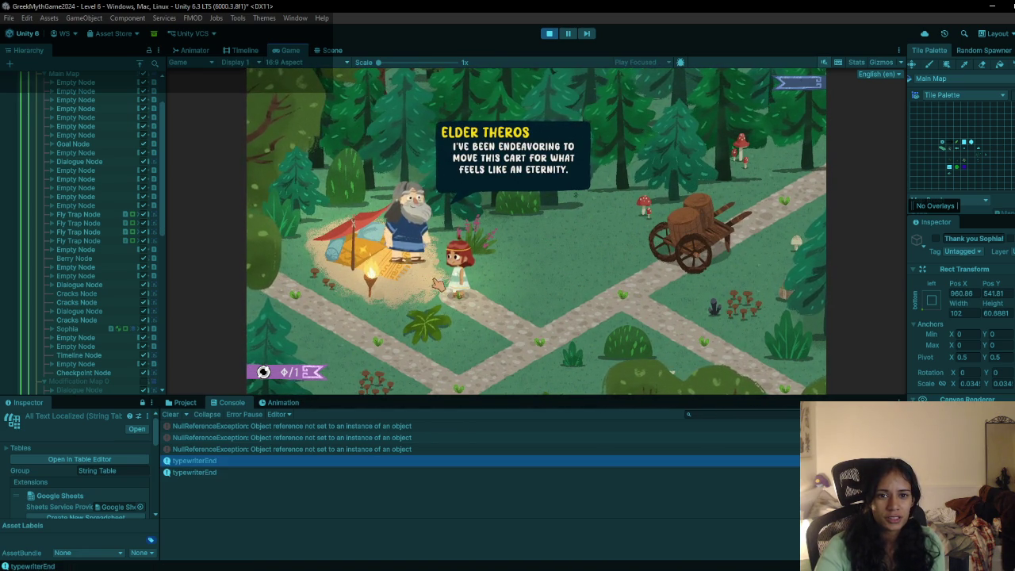
{"action": "left_click", "coordinate": [435, 288]}
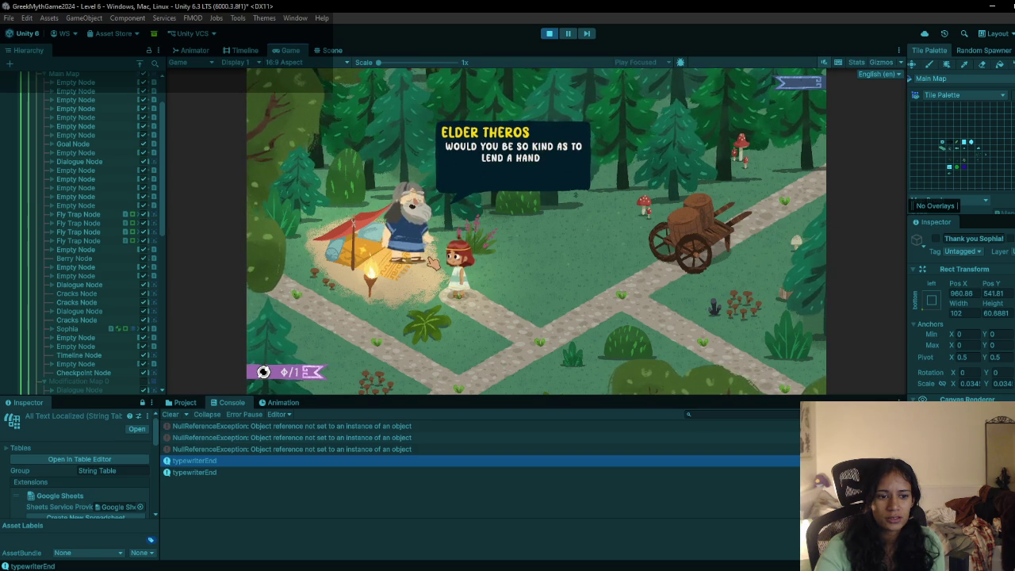
{"action": "left_click", "coordinate": [434, 264]}
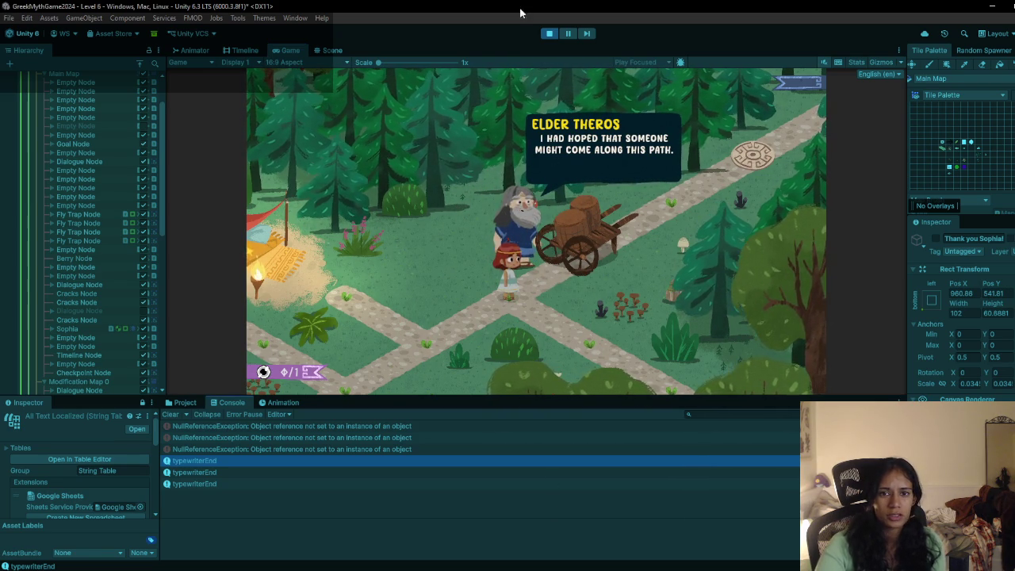
{"action": "left_click", "coordinate": [547, 35]}
{"action": "key", "text": "alt+Tab"}
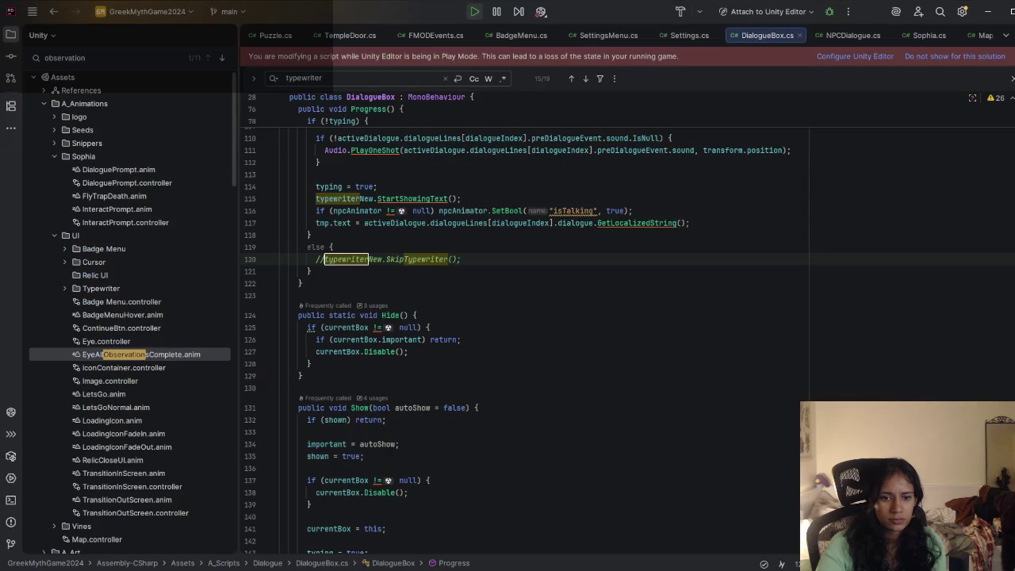
Step: Replace StartShowingText() on line 115 with typewriterNew.ShowText(tmp.text), then let Unity recompile
{"action": "scroll", "coordinate": [424, 276], "scroll_direction": "up", "scroll_amount": 6}
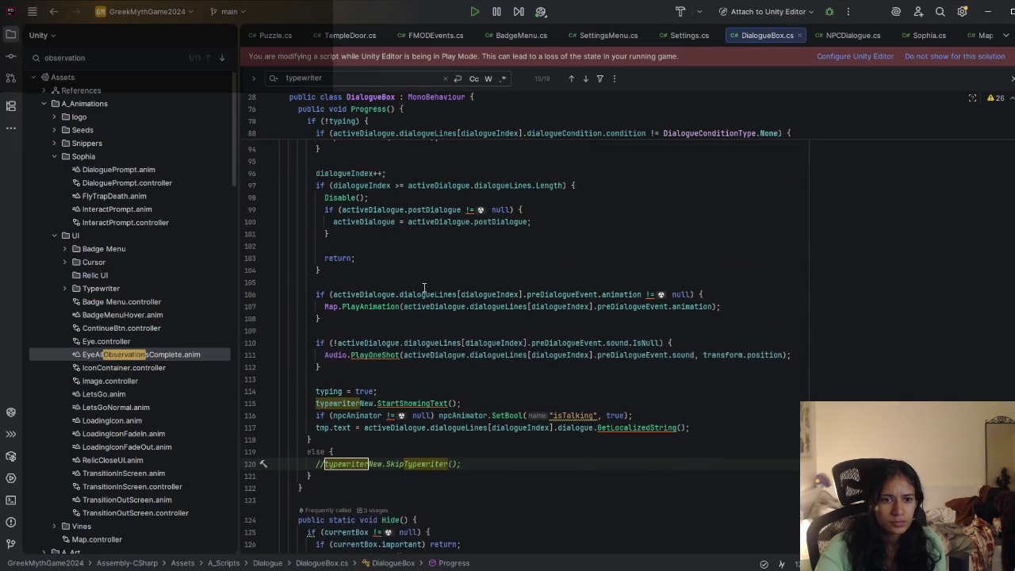
{"action": "scroll", "coordinate": [425, 442], "scroll_direction": "up", "scroll_amount": 7}
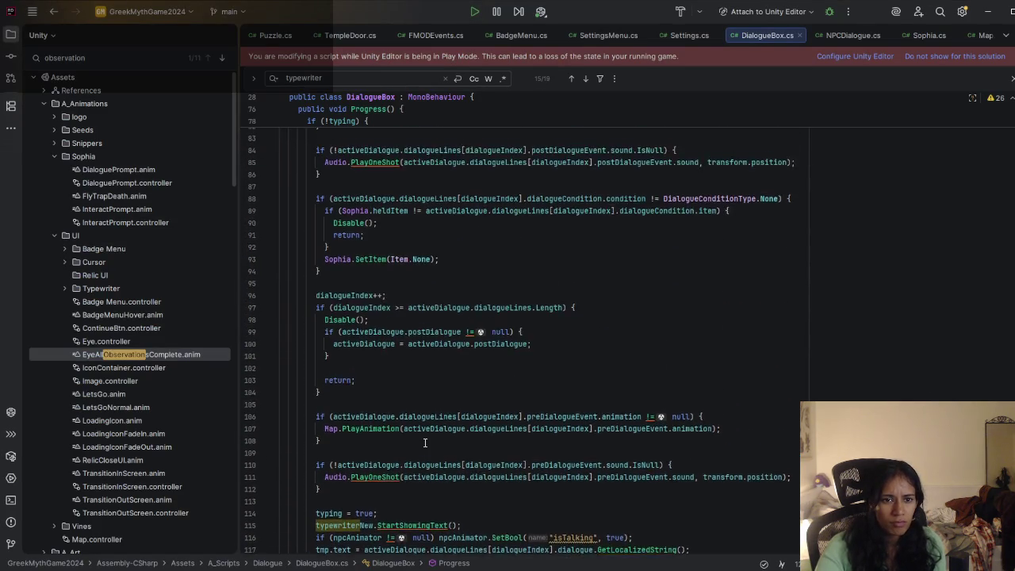
{"action": "scroll", "coordinate": [425, 443], "scroll_direction": "down", "scroll_amount": 6}
{"action": "double_click", "coordinate": [421, 453]}
{"action": "mouse_move", "coordinate": [502, 480]}
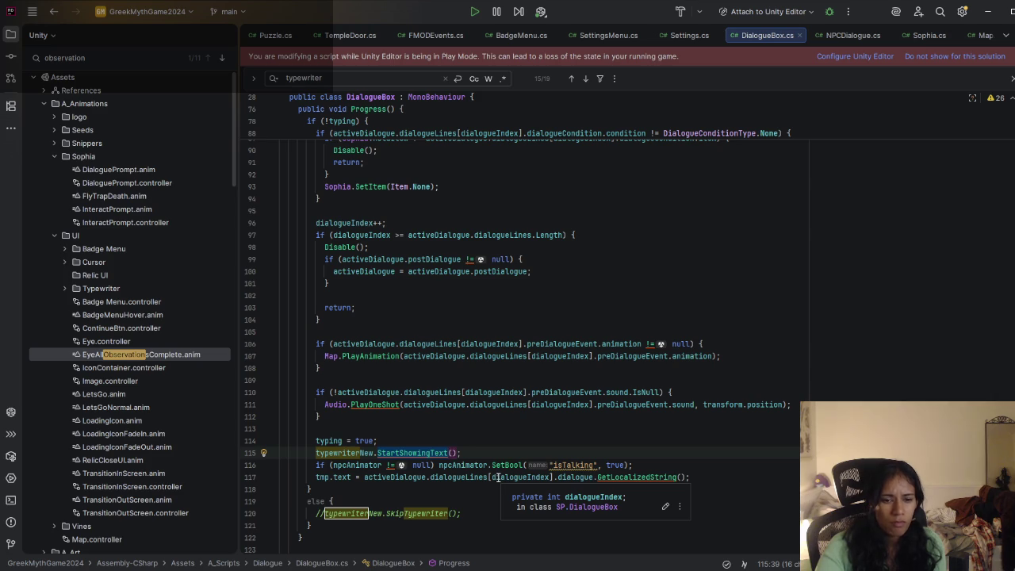
{"action": "scroll", "coordinate": [493, 476], "scroll_direction": "down", "scroll_amount": 2}
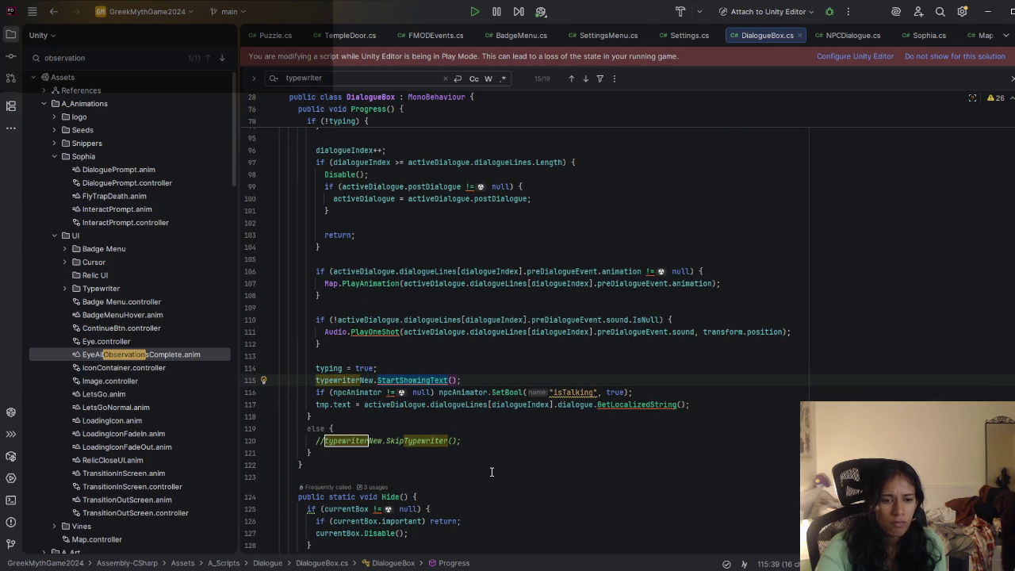
{"action": "scroll", "coordinate": [490, 468], "scroll_direction": "up", "scroll_amount": 4}
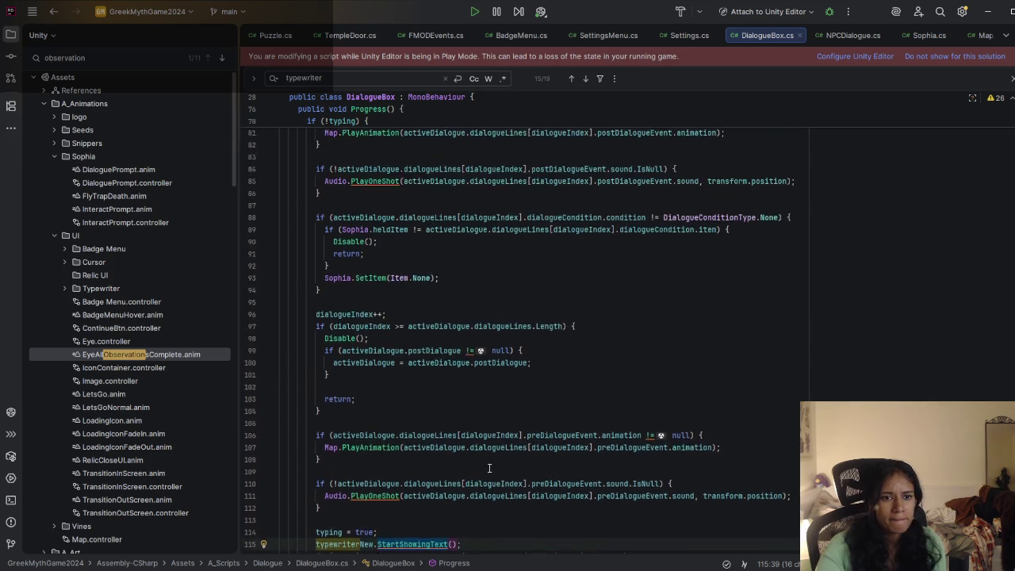
{"action": "scroll", "coordinate": [488, 460], "scroll_direction": "down", "scroll_amount": 4}
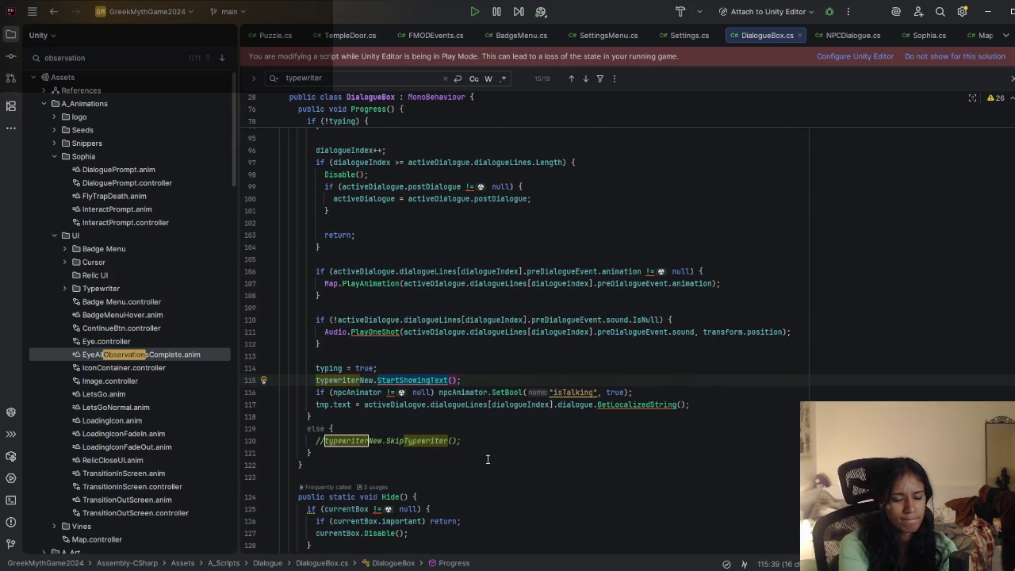
{"action": "key", "text": "ctrl+BackSpace"}
{"action": "type", "text": "sh"}
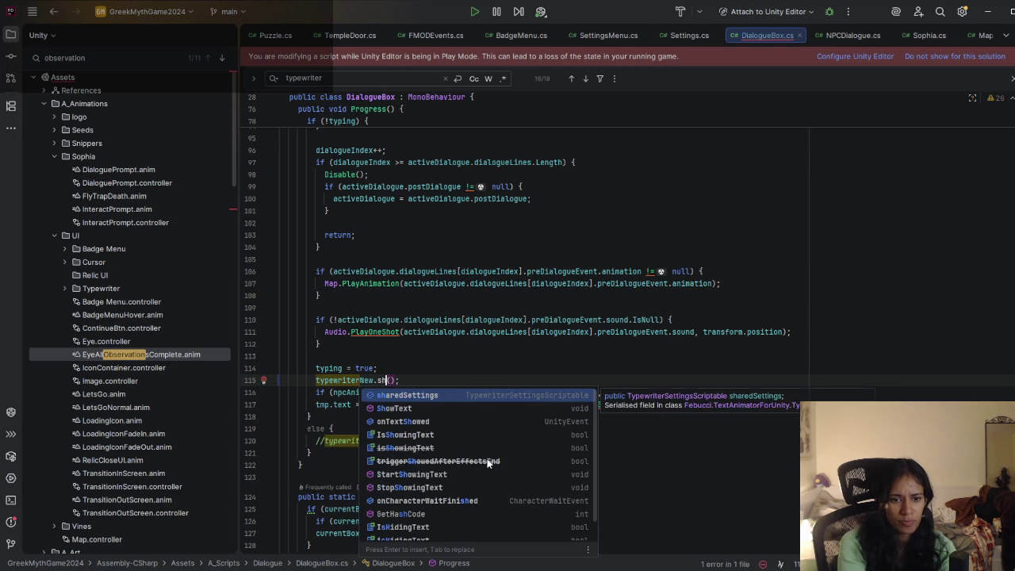
{"action": "key", "text": "Down"}
{"action": "key", "text": "Return"}
{"action": "type", "text": "tmp.t"}
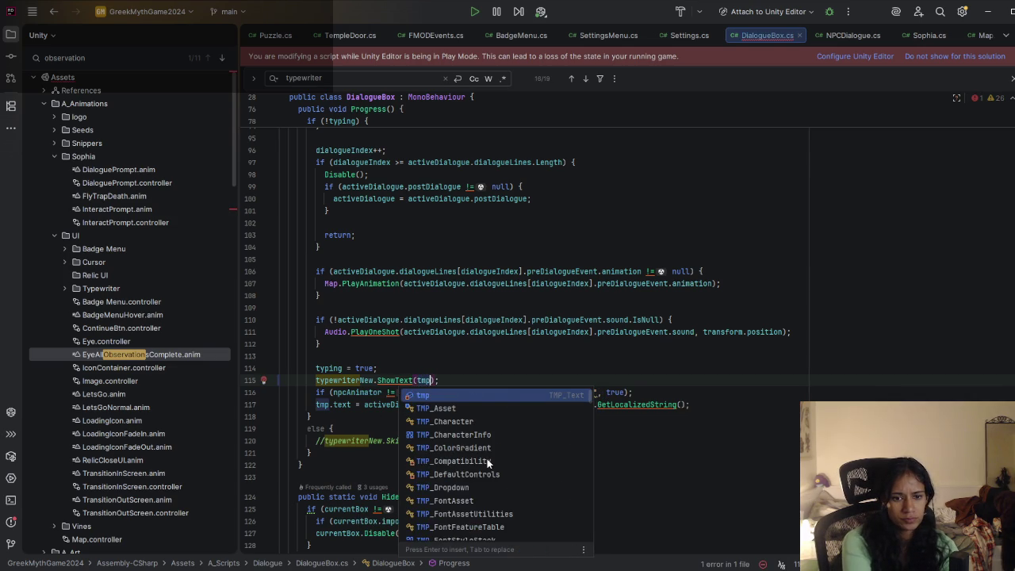
{"action": "key", "text": "Return"}
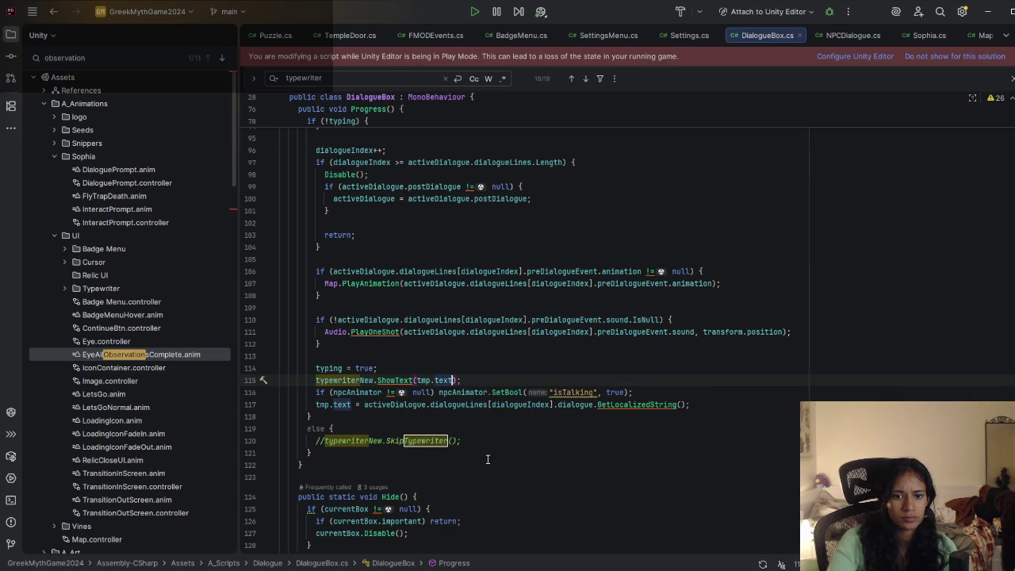
{"action": "key", "text": "alt+Tab"}
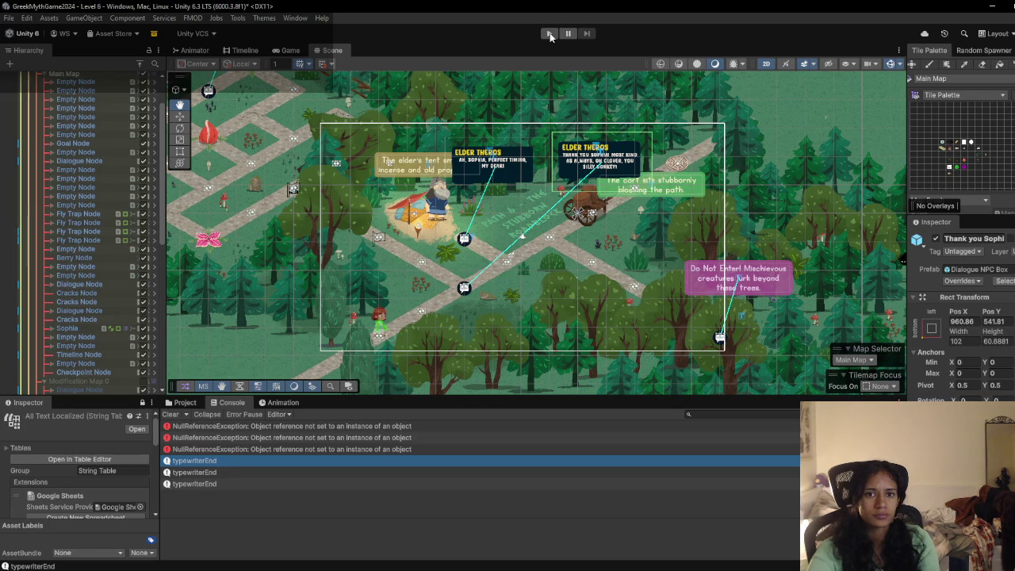
Step: Play-test by walking Sophia to Elder Theros and advancing through his dialogue lines
{"action": "left_click", "coordinate": [550, 33]}
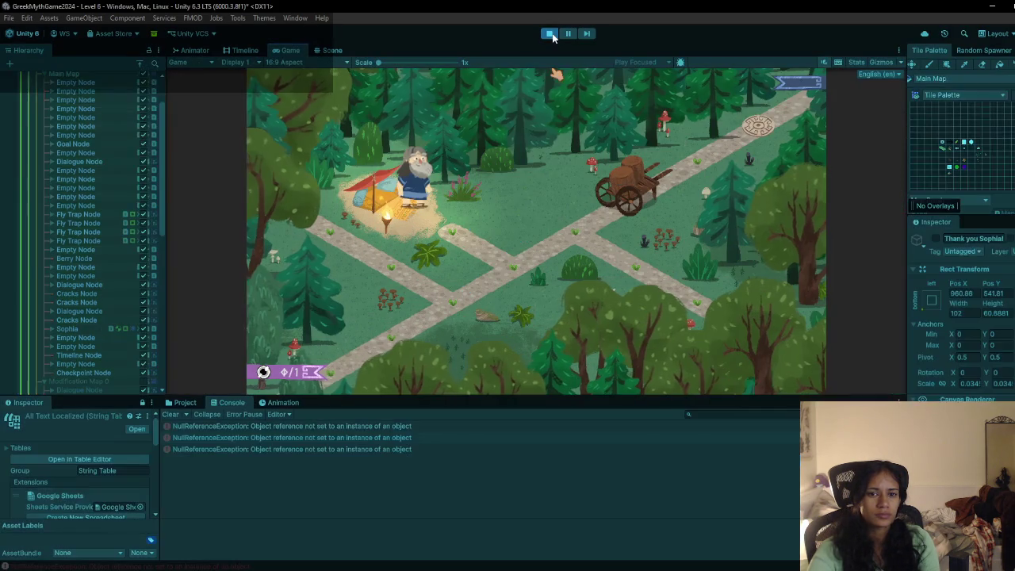
{"action": "mouse_move", "coordinate": [397, 337]}
{"action": "left_mouse_down"}
{"action": "mouse_move", "coordinate": [474, 254]}
{"action": "mouse_move", "coordinate": [514, 230]}
{"action": "mouse_move", "coordinate": [464, 212]}
{"action": "left_mouse_up"}
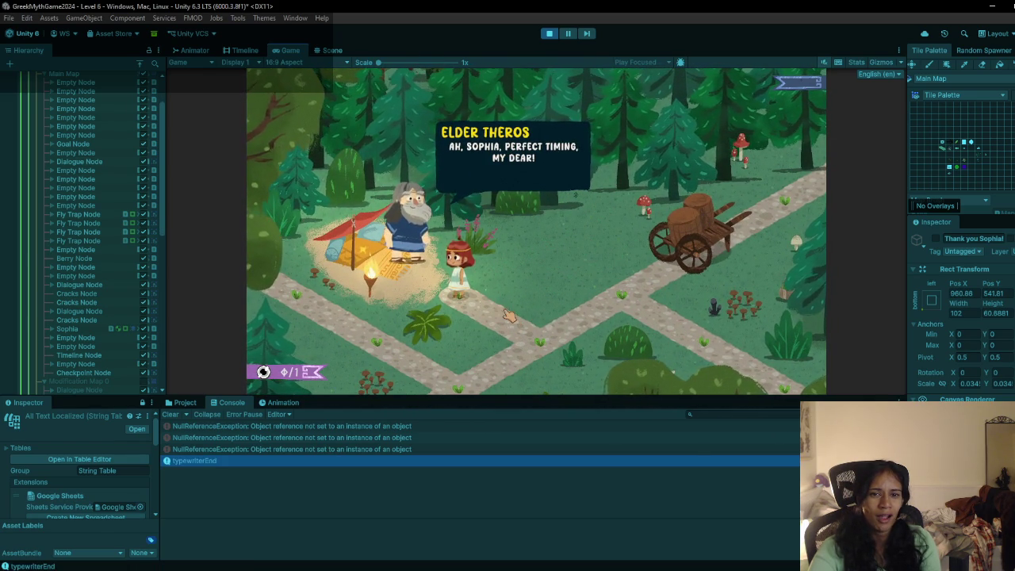
{"action": "left_click", "coordinate": [486, 249]}
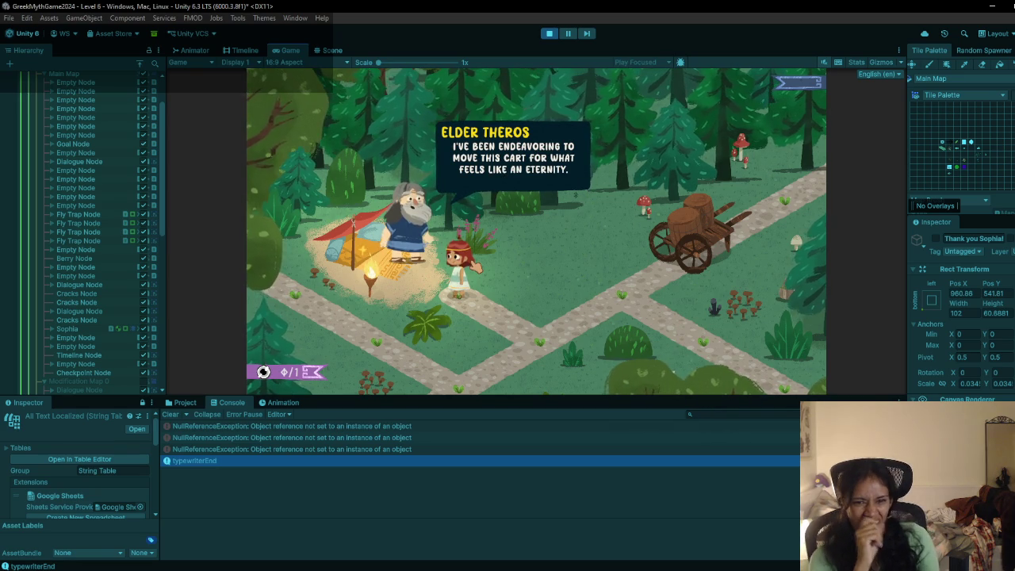
{"action": "key", "text": "space"}
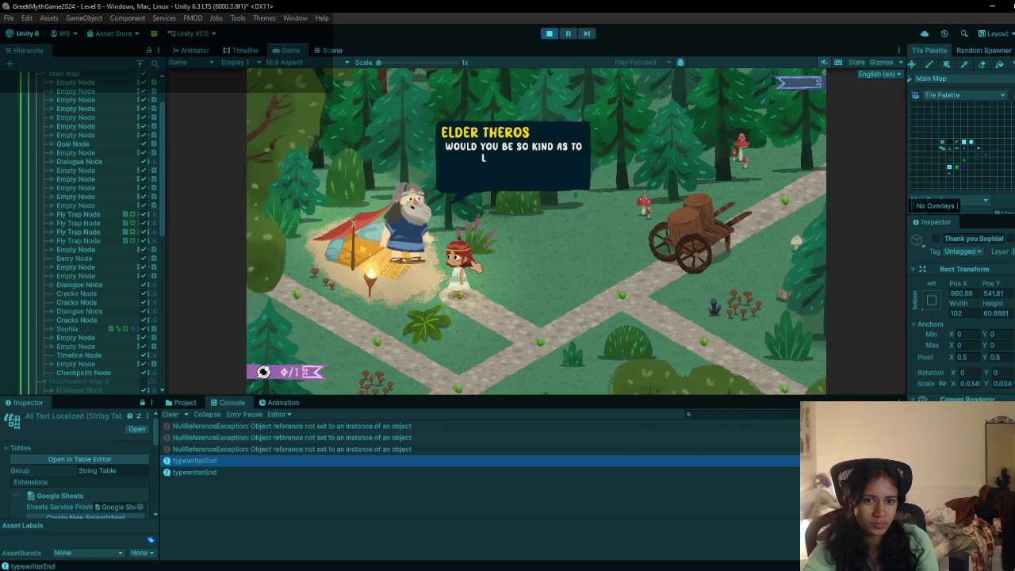
{"action": "key", "text": "space"}
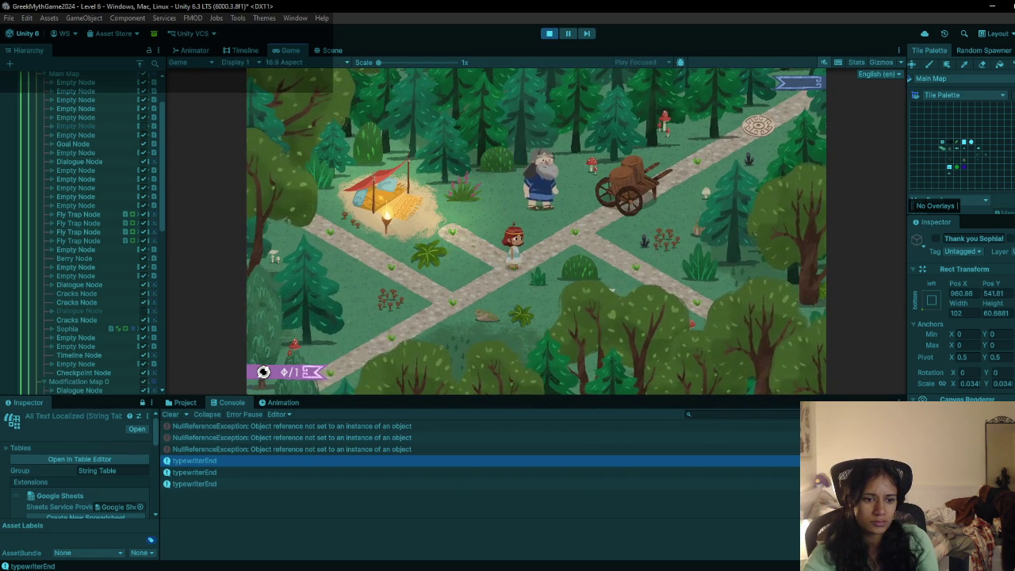
Step: Inspect the NullReferenceException, clear the Console, and stop Play mode
{"action": "left_click", "coordinate": [190, 437]}
{"action": "left_click", "coordinate": [172, 415]}
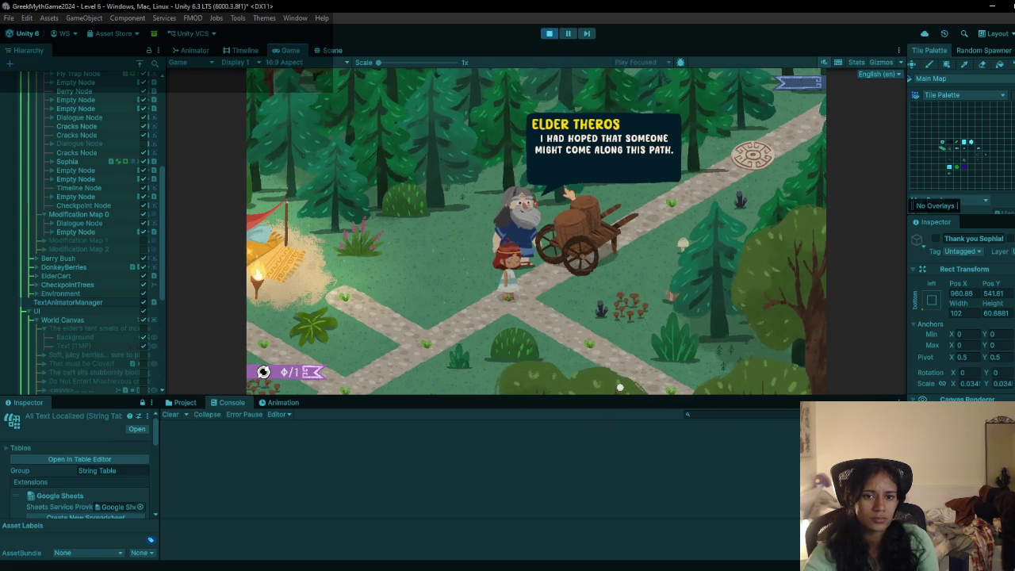
{"action": "left_click", "coordinate": [549, 33]}
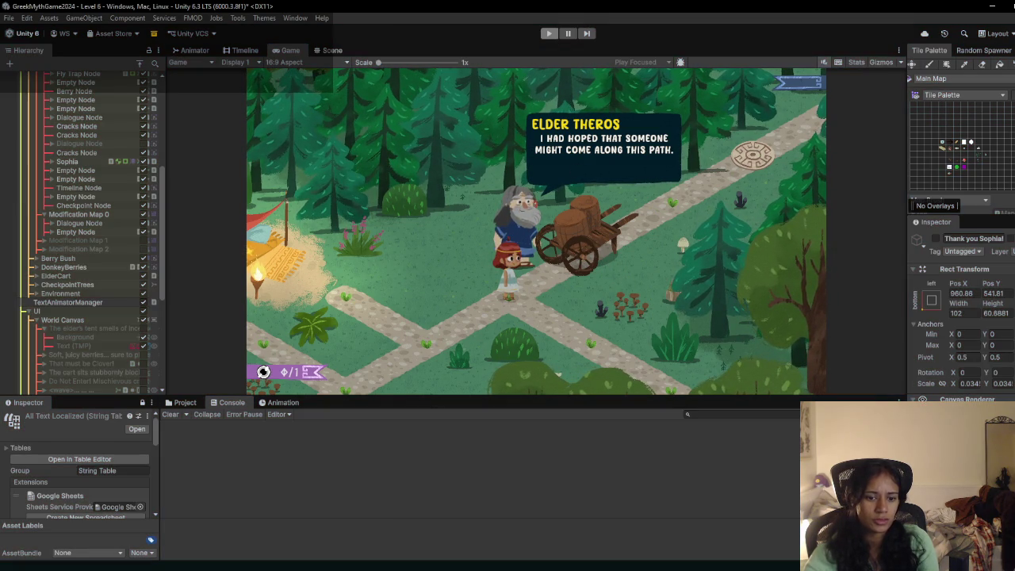
Step: Search DialogueBox.cs for onEnd, then typewriterend, to reach the TypewriterEnd() declaration, then minimize Rider
{"action": "key", "text": "alt+Tab"}
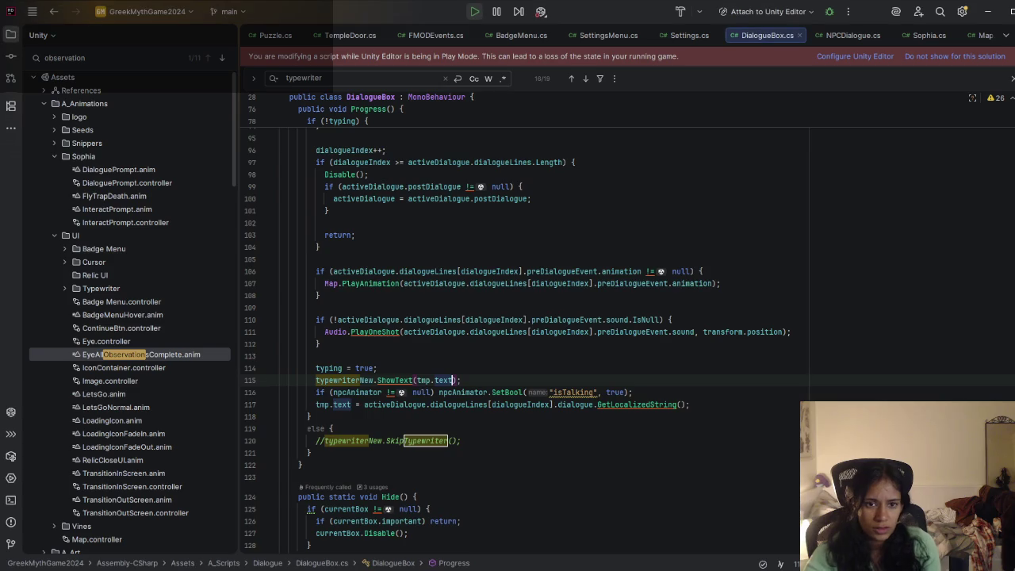
{"action": "scroll", "coordinate": [543, 373], "scroll_direction": "up", "scroll_amount": 15}
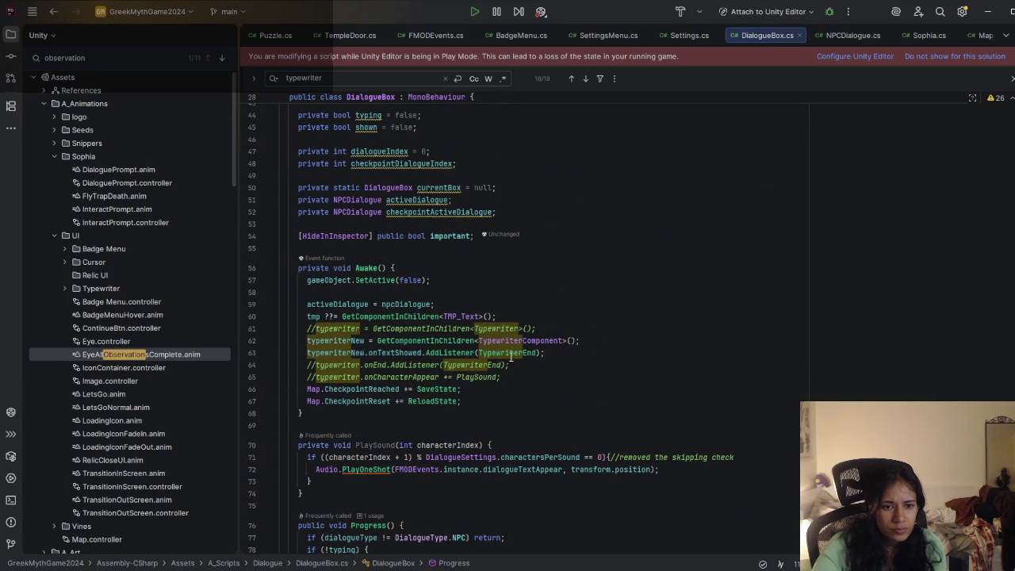
{"action": "left_click", "coordinate": [387, 366]}
{"action": "key", "text": "ctrl+f"}
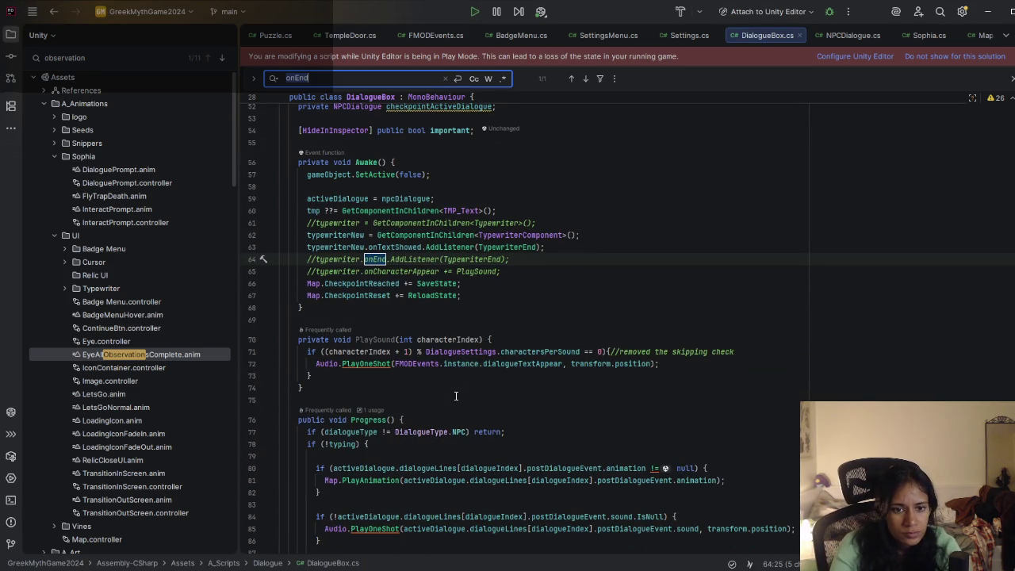
{"action": "key", "text": "Return"}
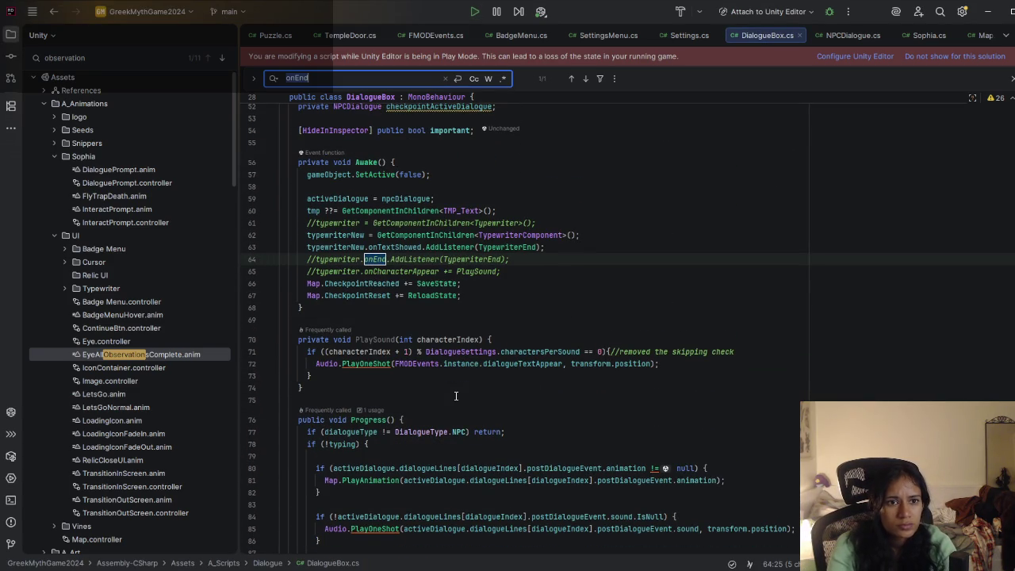
{"action": "type", "text": "type"}
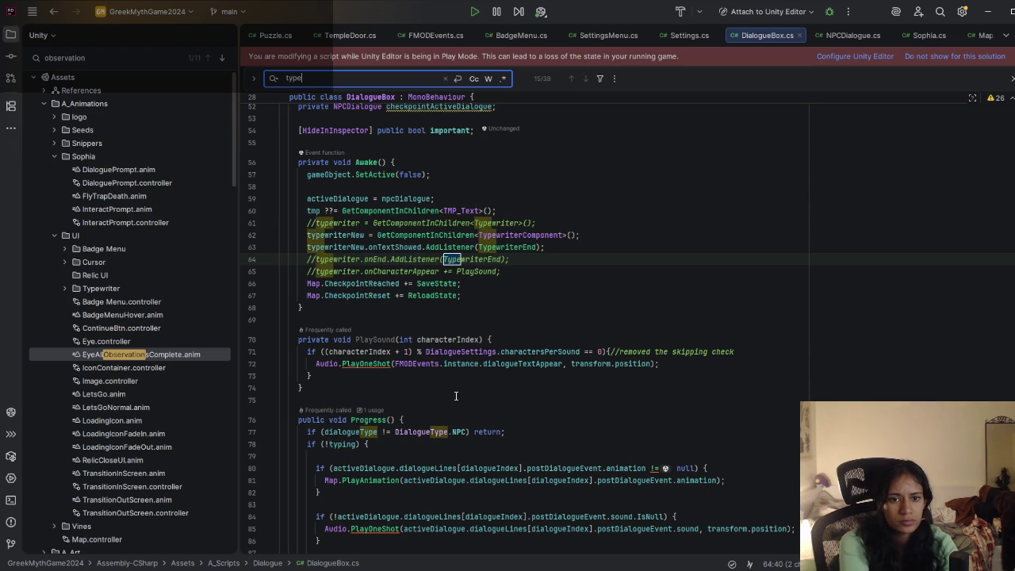
{"action": "type", "text": "writerend"}
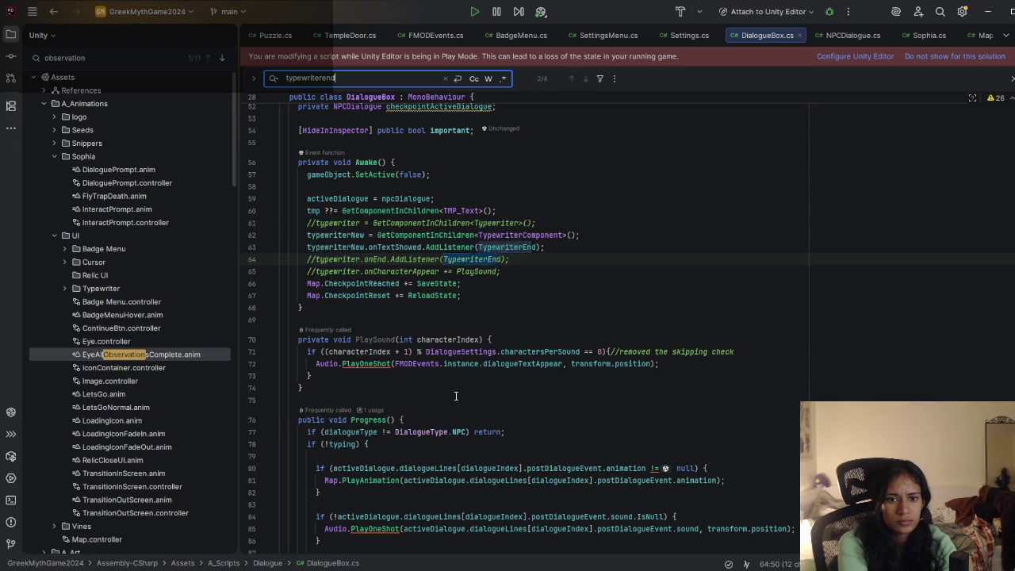
{"action": "key", "text": "Return"}
{"action": "key", "text": "Return"}
{"action": "key", "text": "Return"}
{"action": "key", "text": "Return"}
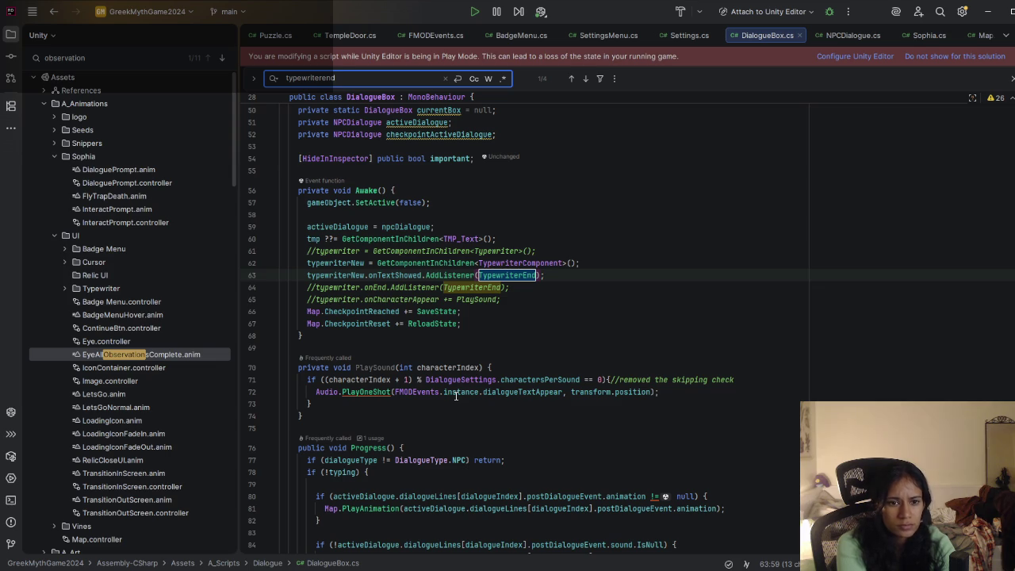
{"action": "key", "text": "Return"}
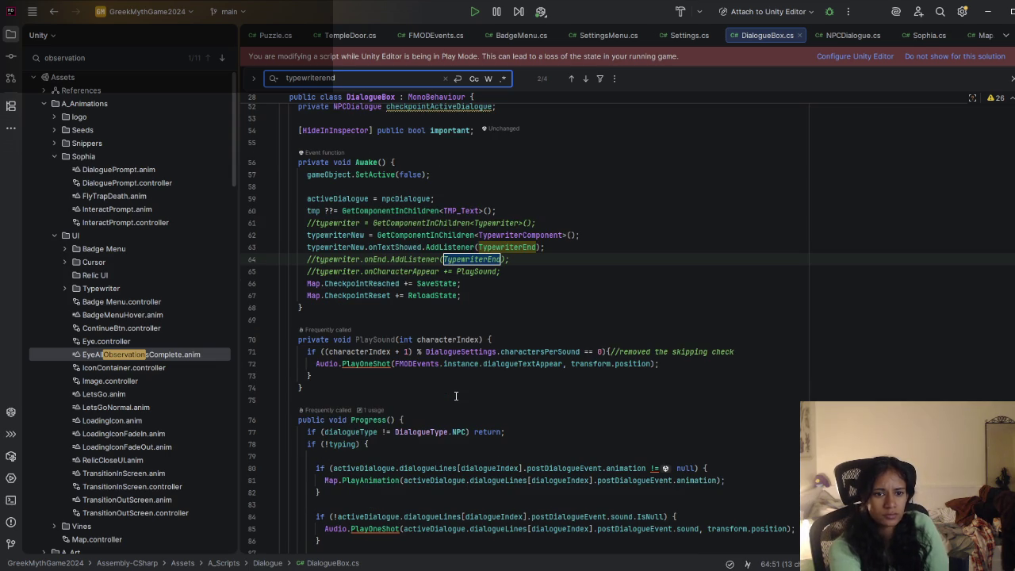
{"action": "key", "text": "Return"}
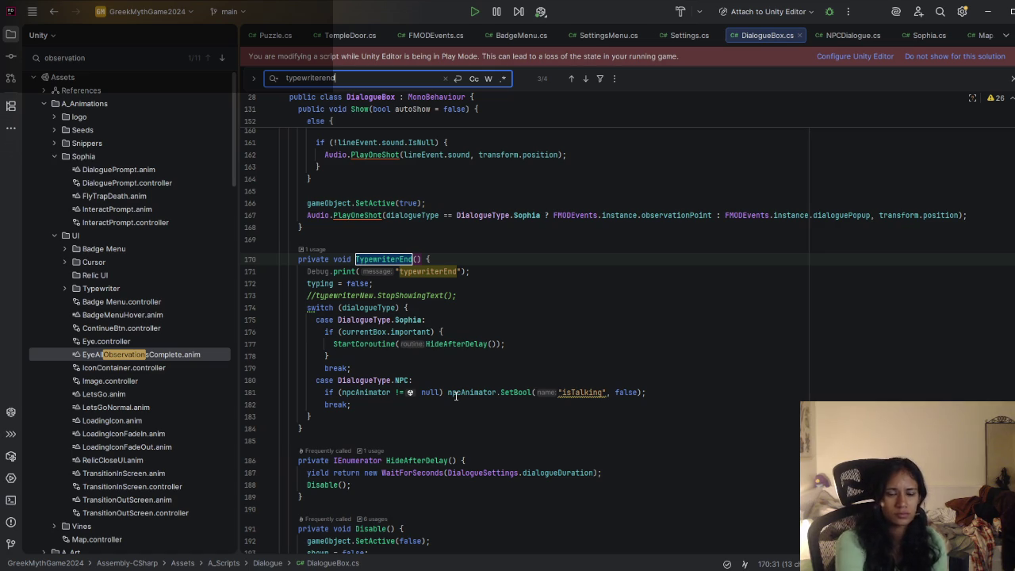
{"action": "left_click", "coordinate": [1012, 80]}
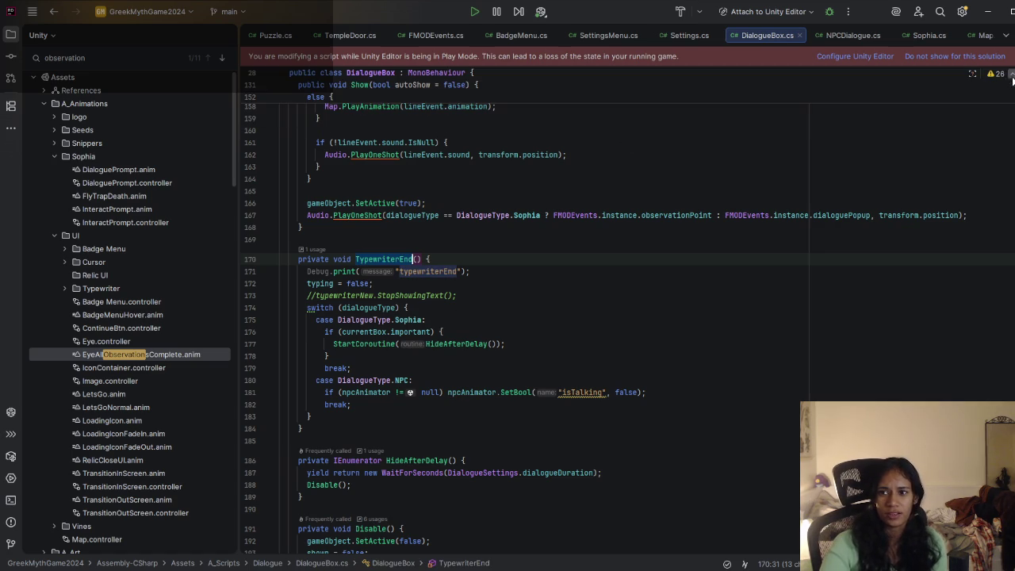
{"action": "left_click", "coordinate": [990, 12]}
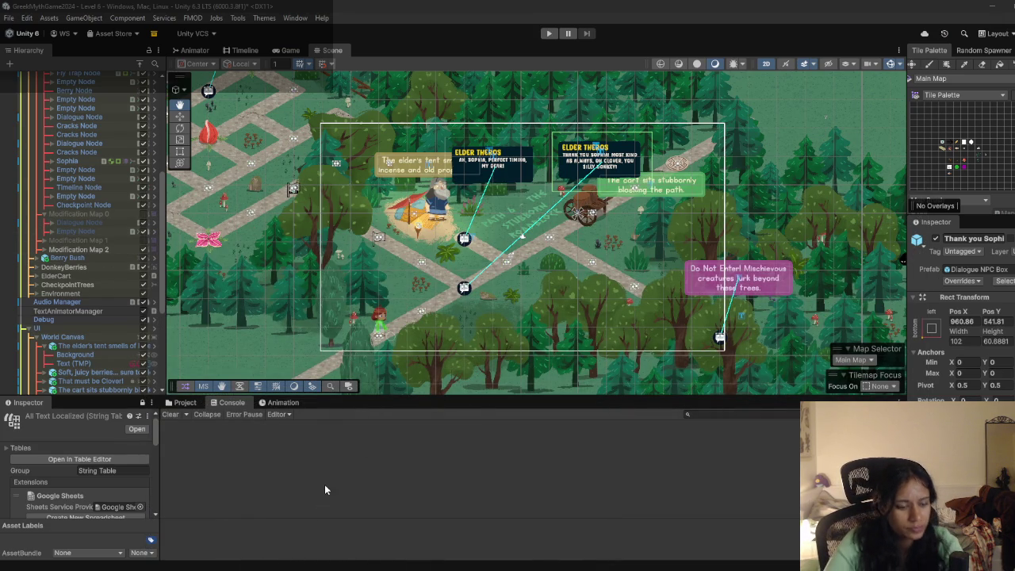
Step: Uncomment the typewriterNew.SkipTypewriter() call in the else branch of DialogueBox.cs
{"action": "key", "text": "alt+Tab"}
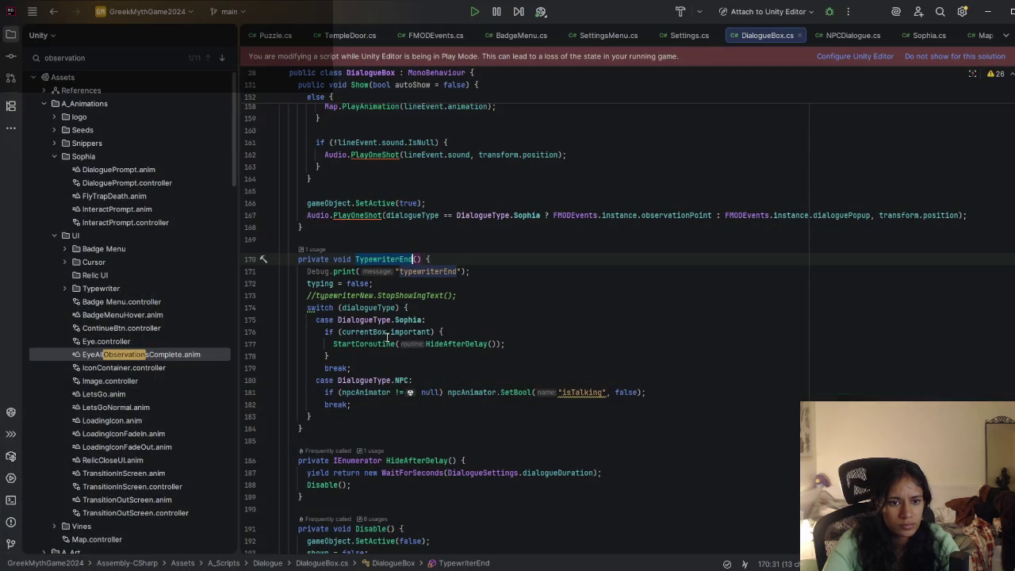
{"action": "scroll", "coordinate": [400, 322], "scroll_direction": "up", "scroll_amount": 6}
{"action": "scroll", "coordinate": [400, 322], "scroll_direction": "down", "scroll_amount": 10}
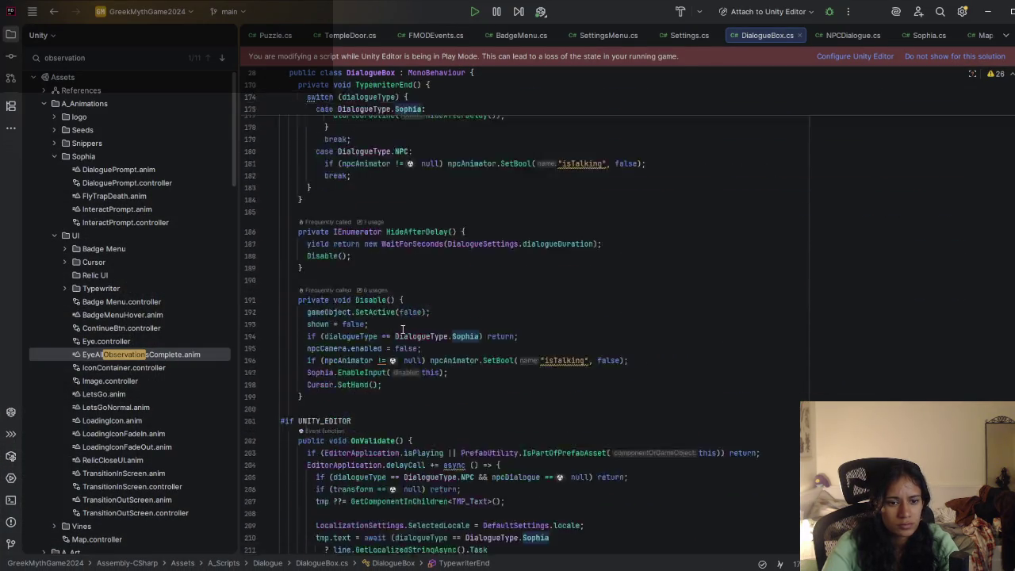
{"action": "scroll", "coordinate": [405, 337], "scroll_direction": "up", "scroll_amount": 15}
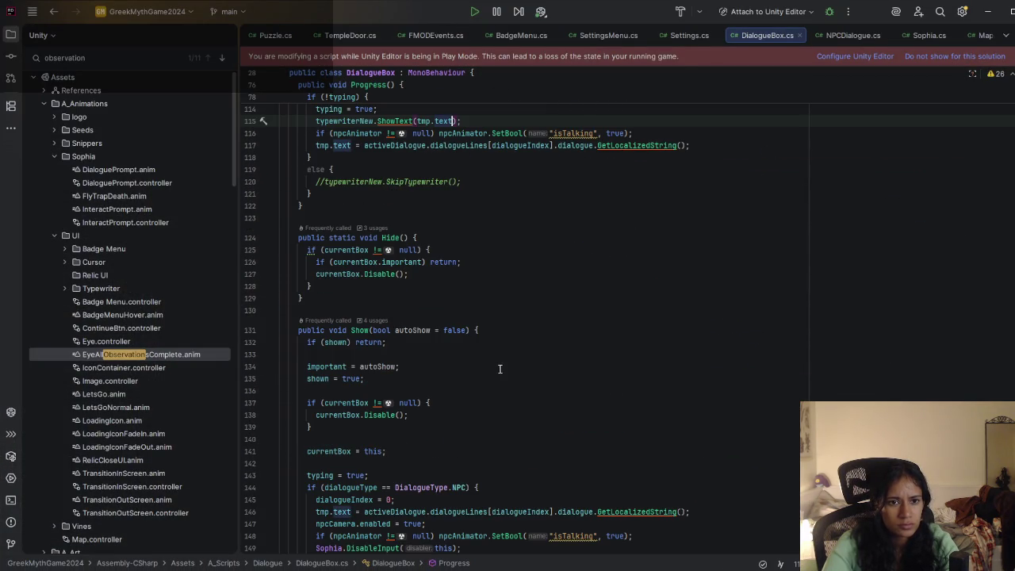
{"action": "left_click", "coordinate": [466, 180]}
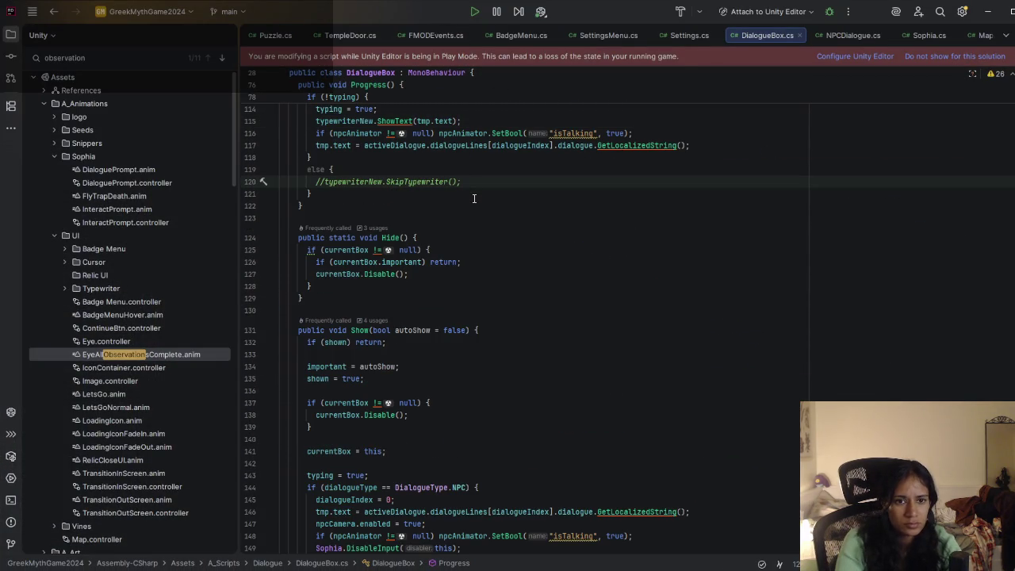
{"action": "key", "text": "Home"}
{"action": "key", "text": "Delete"}
{"action": "key", "text": "Delete"}
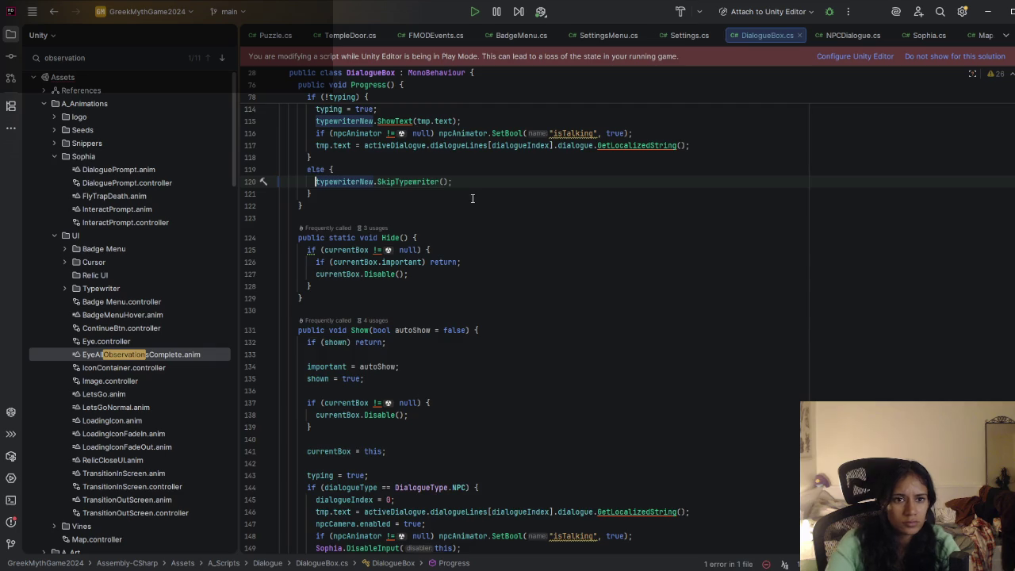
Step: Change line 115 from ShowText(tmp.text) back to typewriterNew.StartShowingText() and return to Unity
{"action": "scroll", "coordinate": [472, 199], "scroll_direction": "up", "scroll_amount": 4}
{"action": "left_click", "coordinate": [492, 267]}
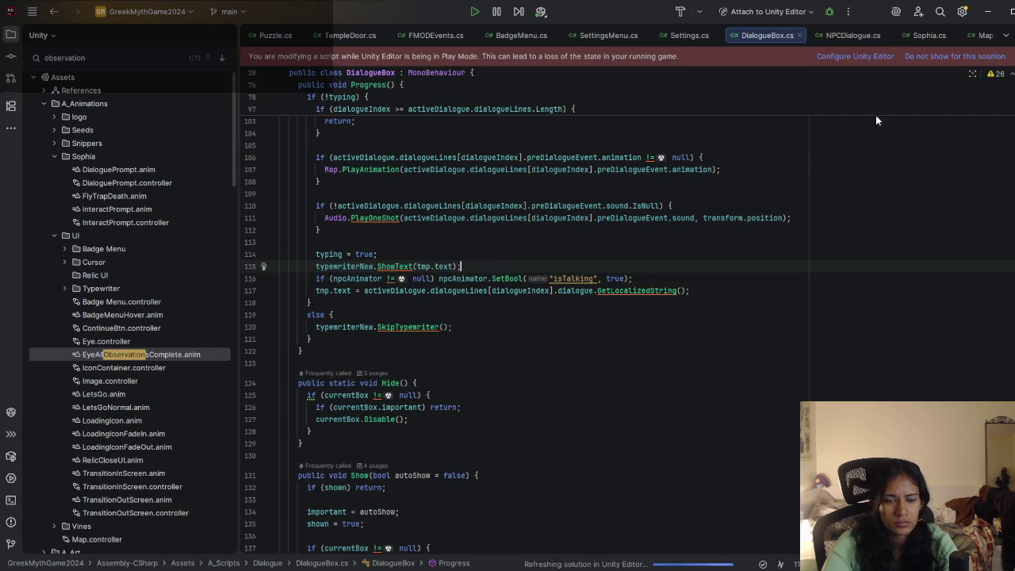
{"action": "left_click_drag", "start_coordinate": [458, 266], "coordinate": [379, 266]}
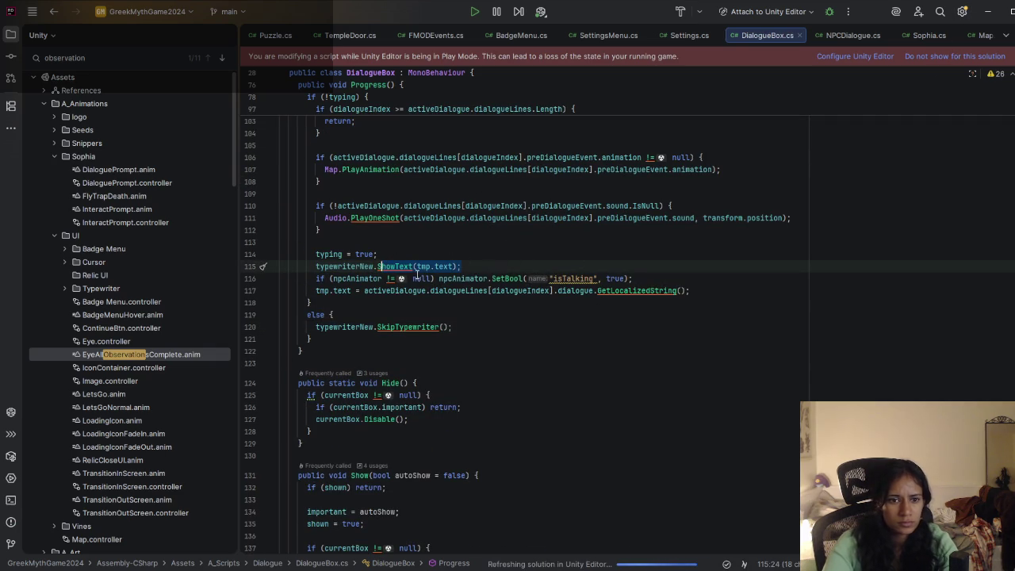
{"action": "type", "text": "start"}
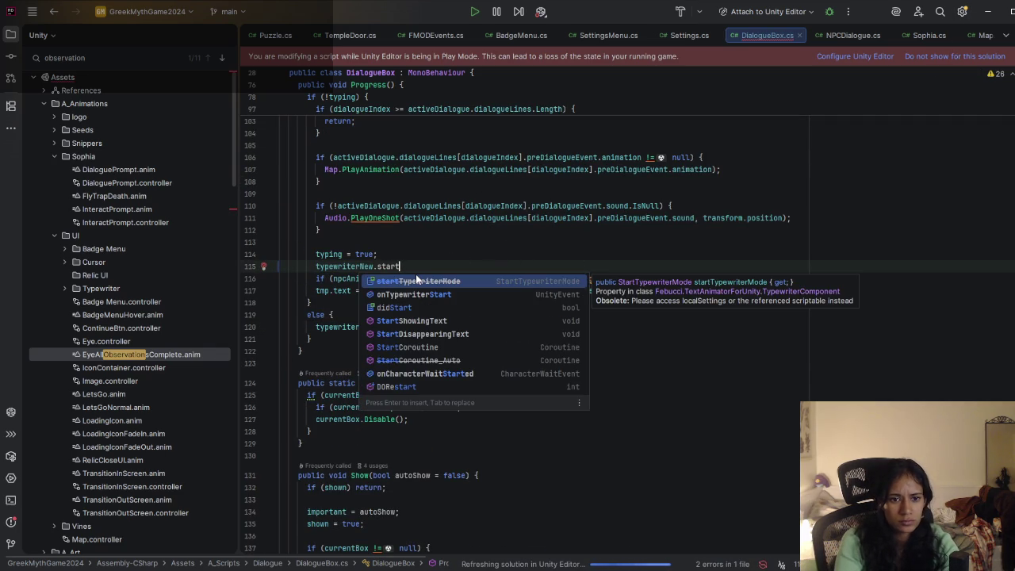
{"action": "key", "text": "Down"}
{"action": "key", "text": "Down"}
{"action": "key", "text": "Down"}
{"action": "key", "text": "Return"}
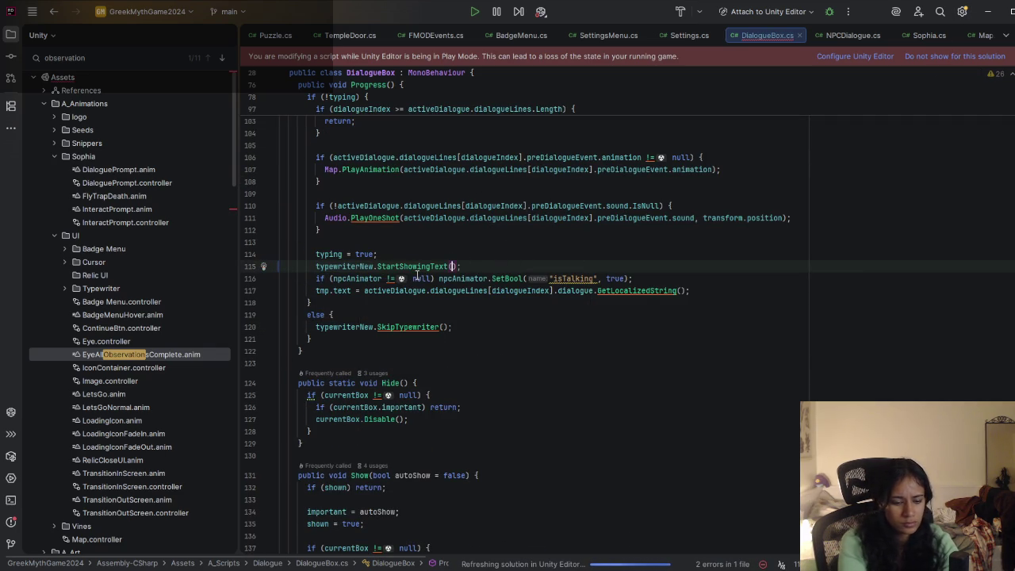
{"action": "key", "text": "BackSpace"}
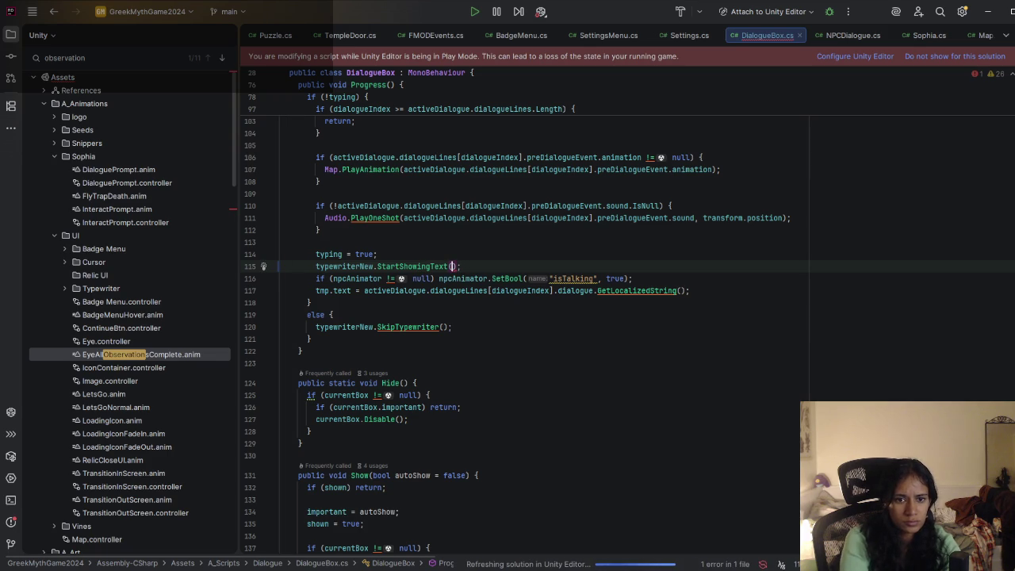
{"action": "left_click", "coordinate": [509, 279]}
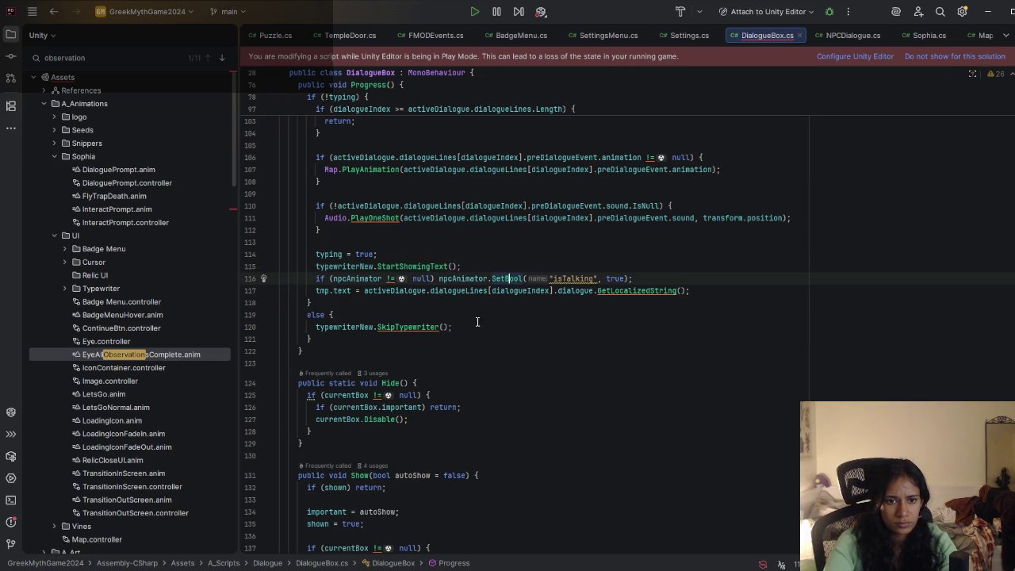
{"action": "left_click", "coordinate": [988, 11]}
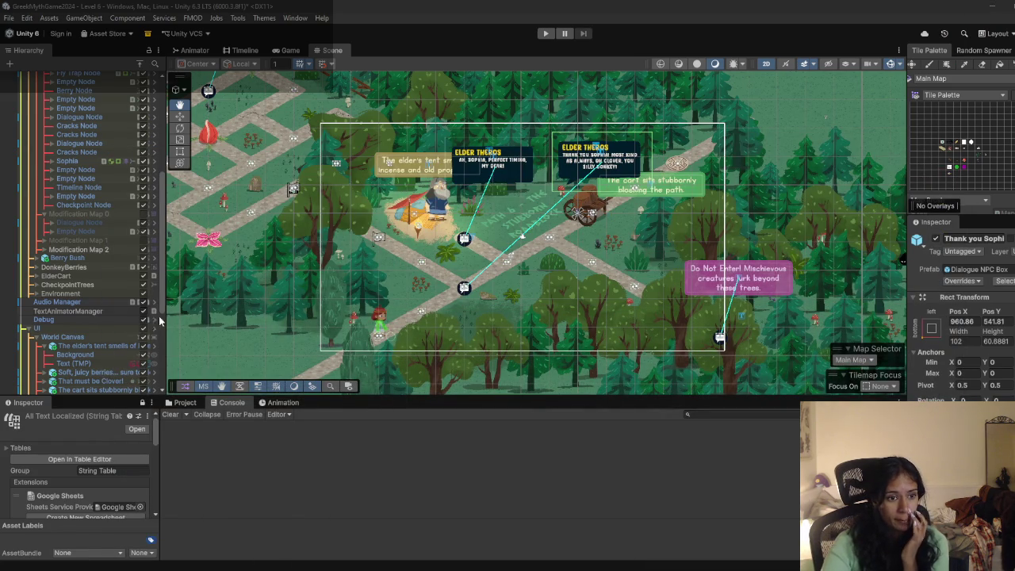
Step: Remove the four Typewriter and Text Animator component overrides from the dialogue box prefab, then clear the console
{"action": "scroll", "coordinate": [109, 349], "scroll_direction": "down", "scroll_amount": 4}
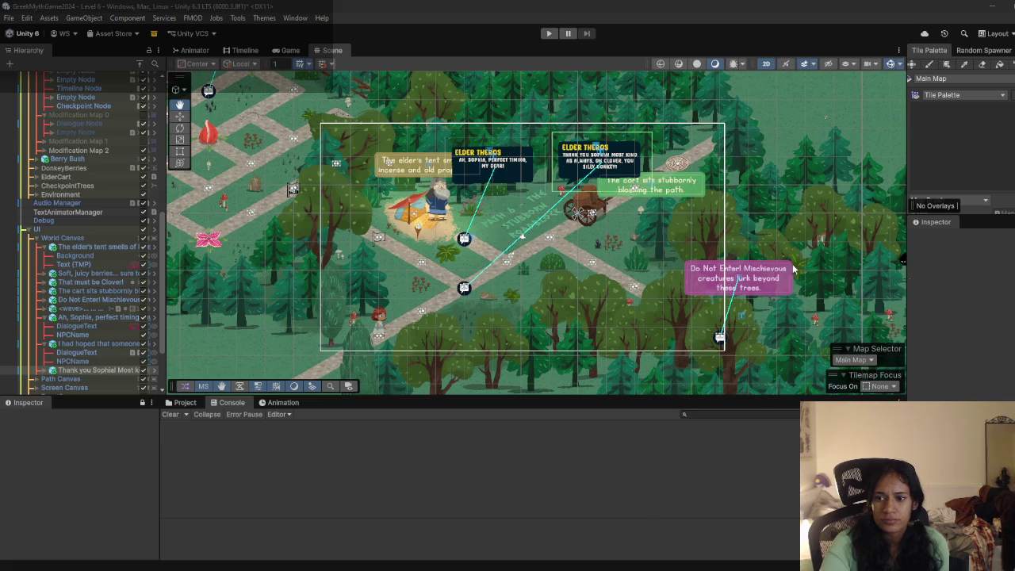
{"action": "left_click", "coordinate": [958, 283]}
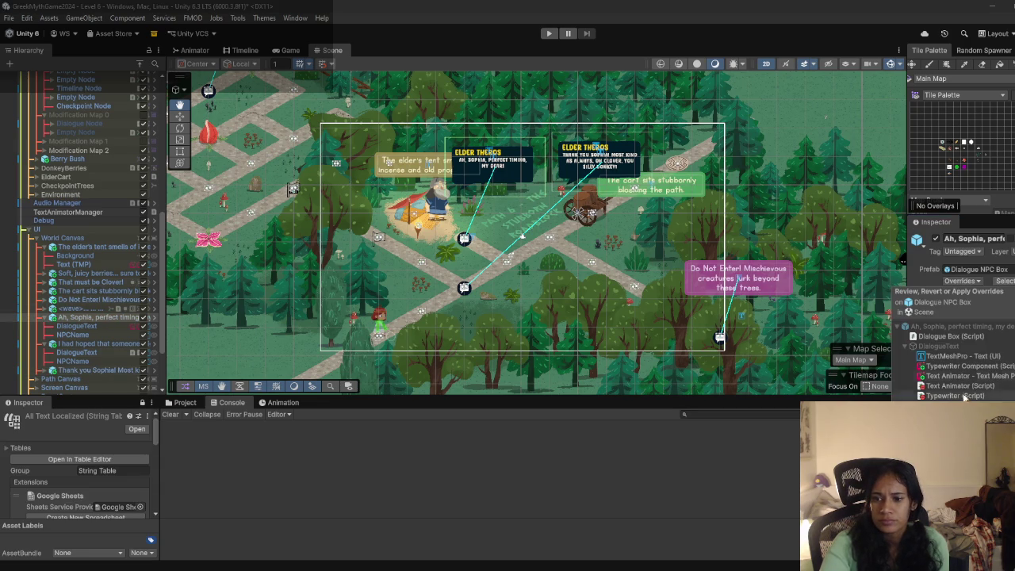
{"action": "left_click", "coordinate": [967, 395]}
{"action": "key", "text": "shift+Up"}
{"action": "key", "text": "shift+Up"}
{"action": "key", "text": "shift+Up"}
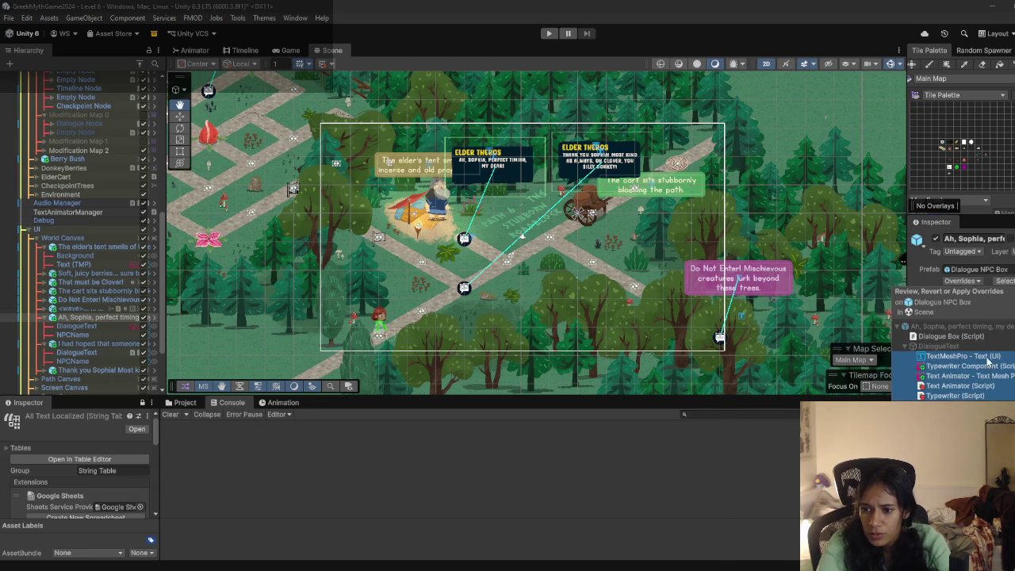
{"action": "left_click", "coordinate": [985, 367], "text": "shift"}
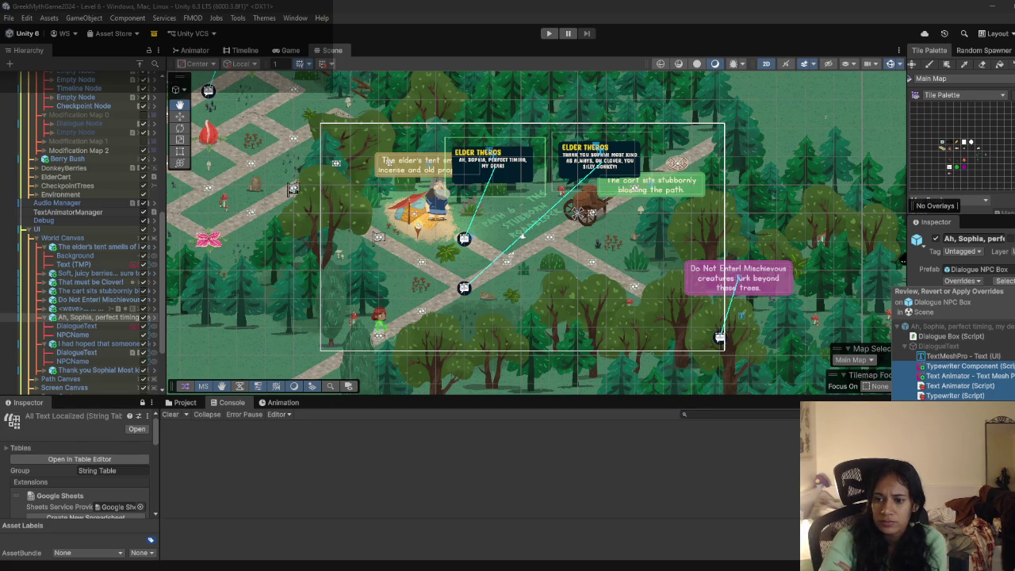
{"action": "key", "text": "Delete"}
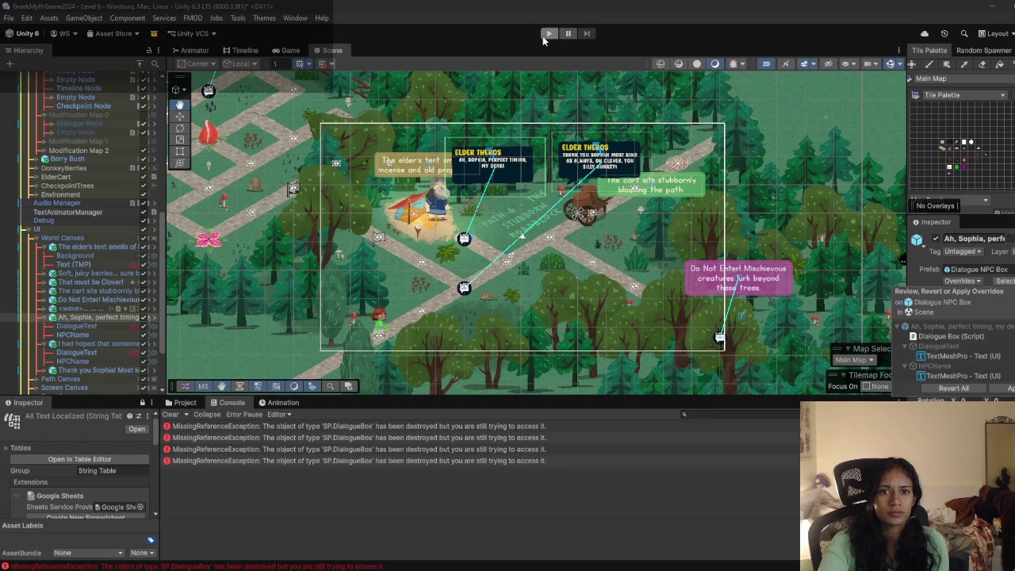
{"action": "left_click", "coordinate": [169, 416]}
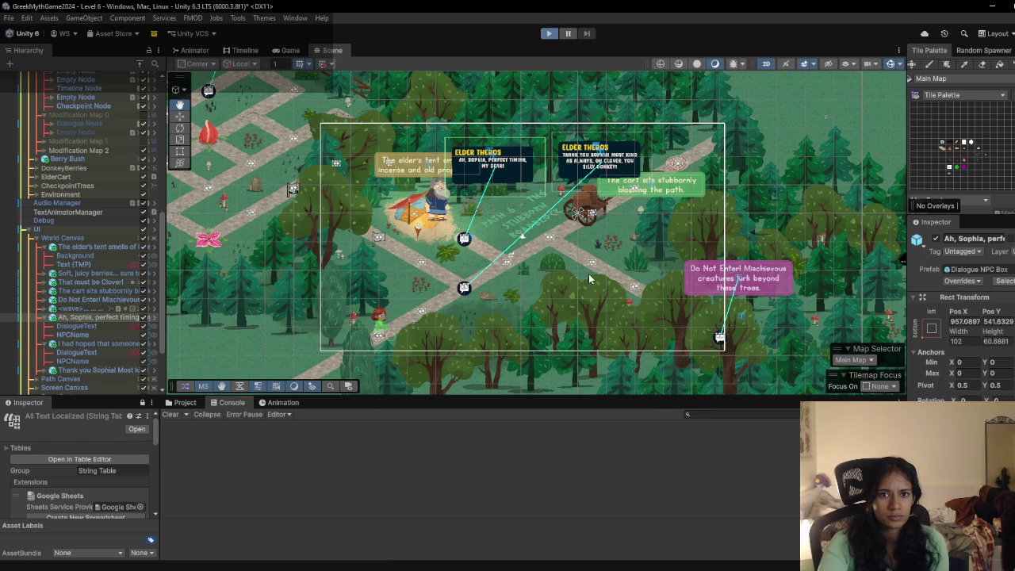
Step: Start Play mode with Ctrl+P, walk Sophia to Elder Theros, then onward toward the cart
{"action": "key", "text": "ctrl+p"}
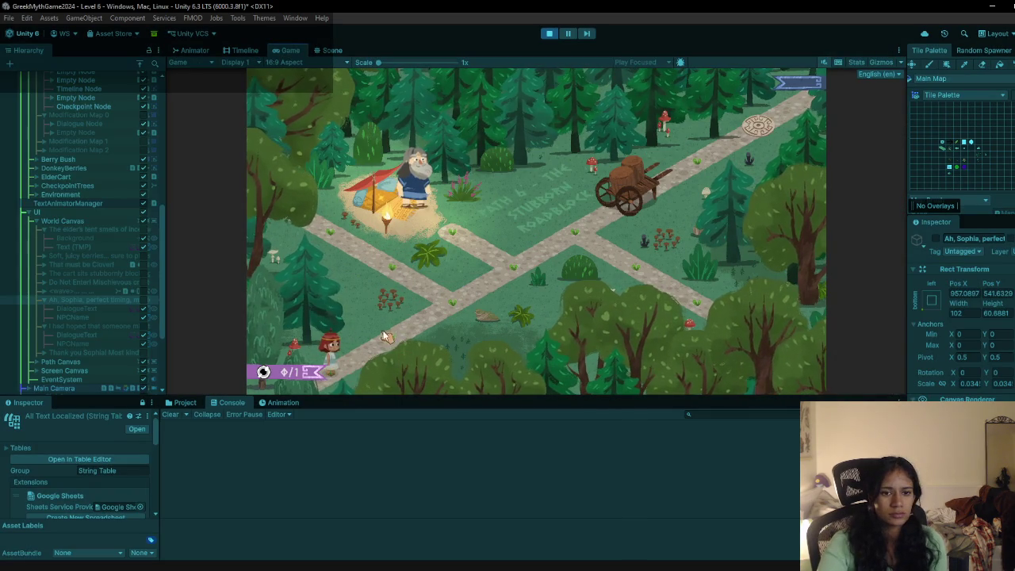
{"action": "mouse_move", "coordinate": [407, 343]}
{"action": "left_mouse_down"}
{"action": "mouse_move", "coordinate": [498, 277]}
{"action": "mouse_move", "coordinate": [508, 247]}
{"action": "mouse_move", "coordinate": [460, 238]}
{"action": "mouse_move", "coordinate": [432, 250]}
{"action": "left_mouse_up"}
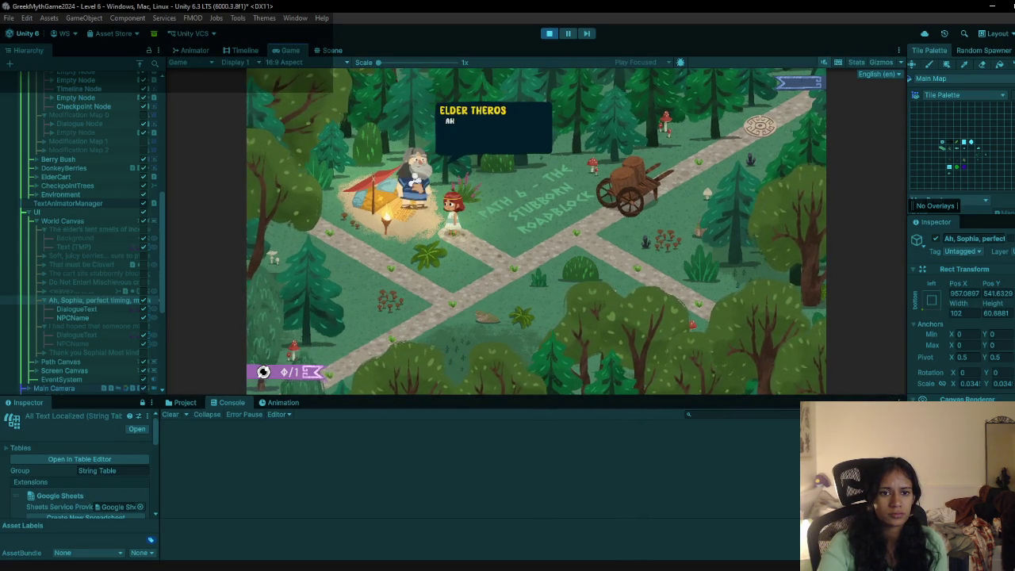
{"action": "left_click", "coordinate": [432, 250]}
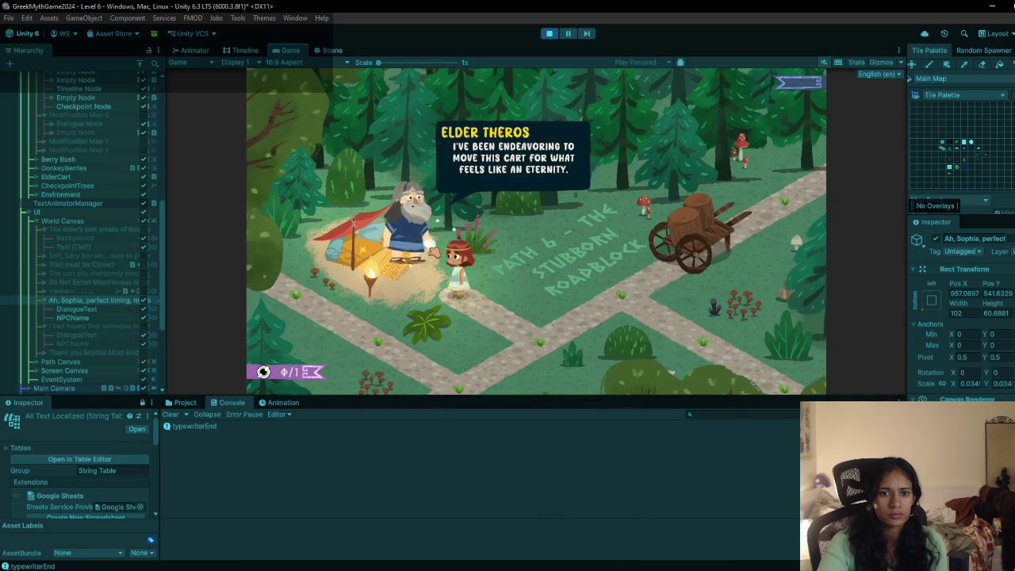
{"action": "left_click", "coordinate": [434, 252]}
{"action": "left_click_drag", "start_coordinate": [434, 252], "coordinate": [613, 242]}
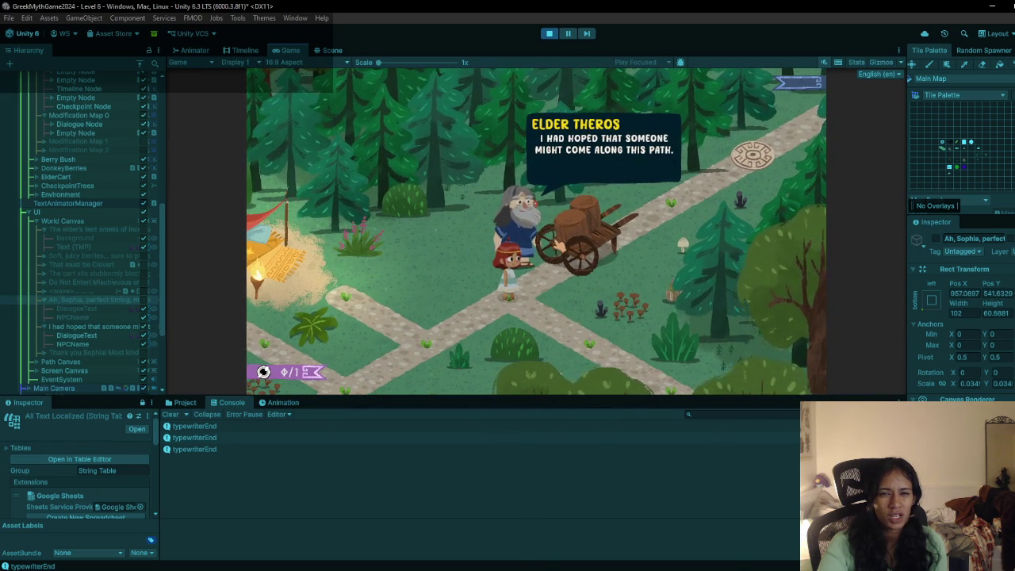
Step: Space through the elder's remaining lines, check a typewriterEnd log, and stop Play mode
{"action": "key", "text": "space"}
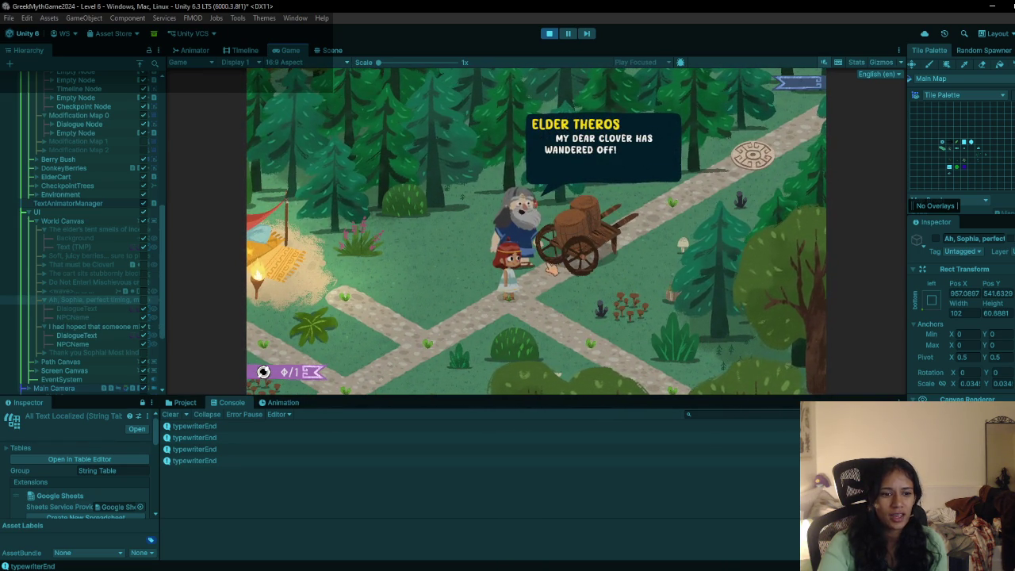
{"action": "key", "text": "space"}
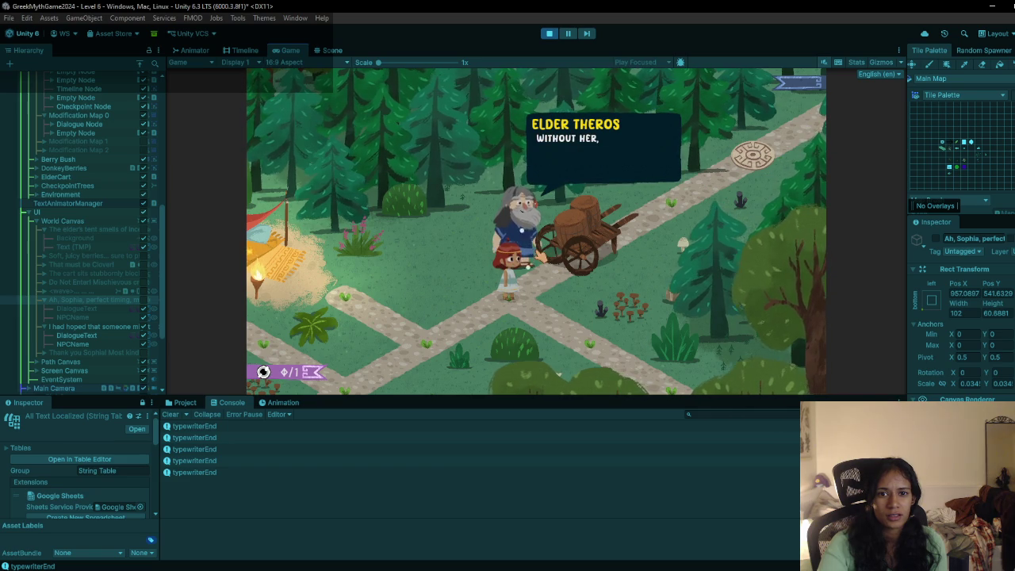
{"action": "key", "text": "space"}
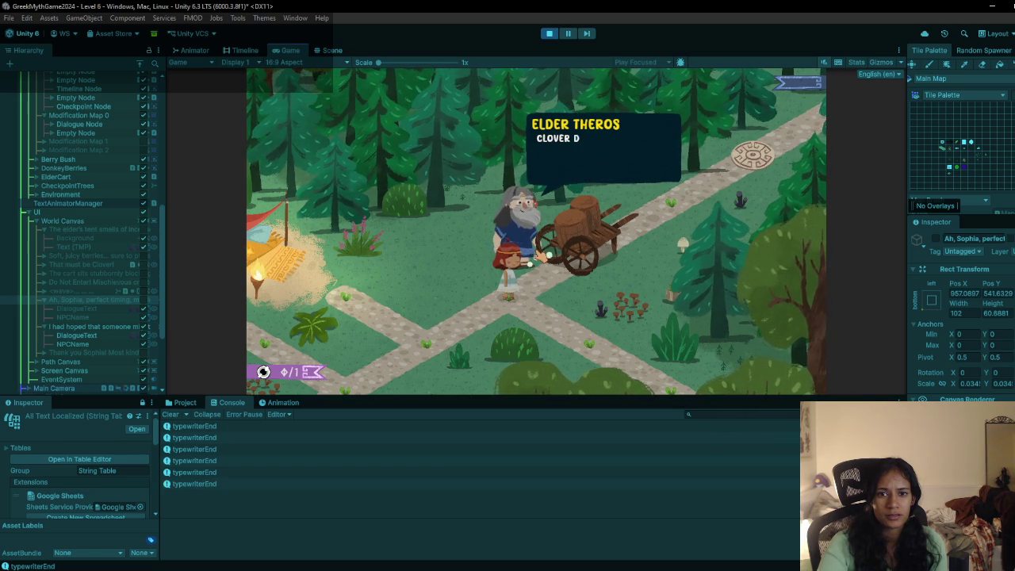
{"action": "key", "text": "space"}
{"action": "key", "text": "space"}
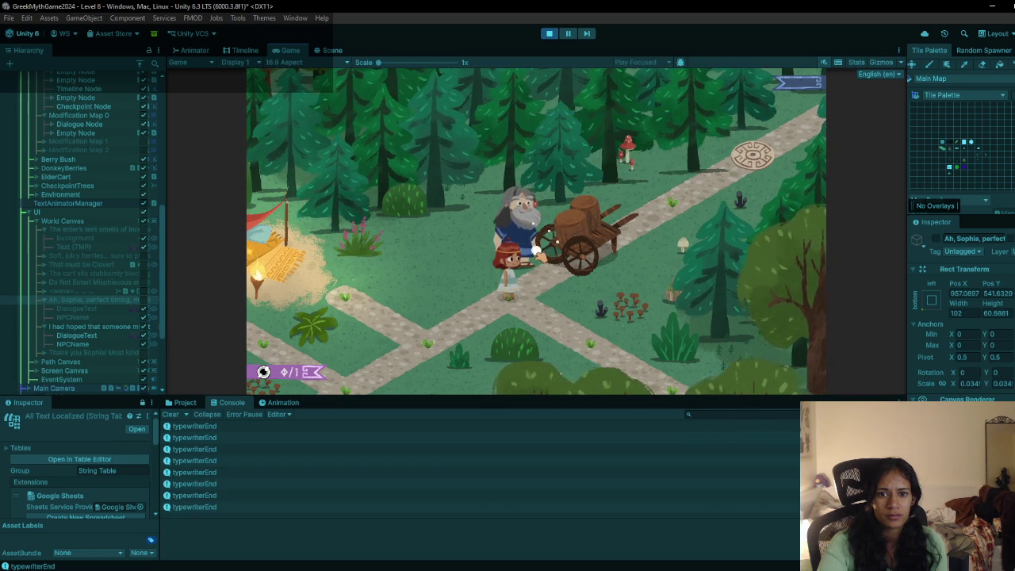
{"action": "key", "text": "space"}
{"action": "left_click", "coordinate": [317, 460]}
{"action": "left_click", "coordinate": [549, 34]}
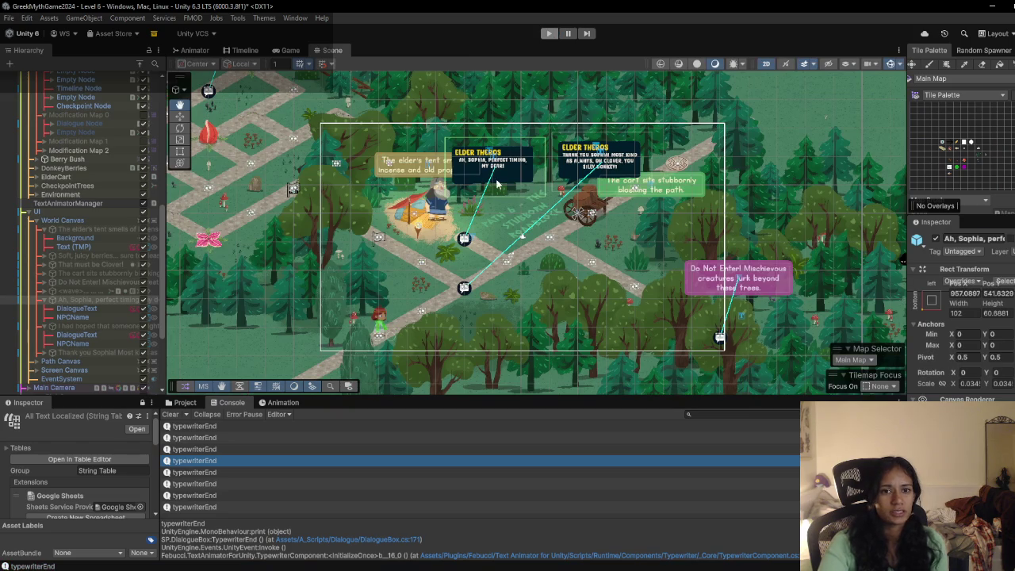
Step: Restart Play mode and walk Sophia up the path to trigger Elder Theros's greeting
{"action": "key", "text": "ctrl+p"}
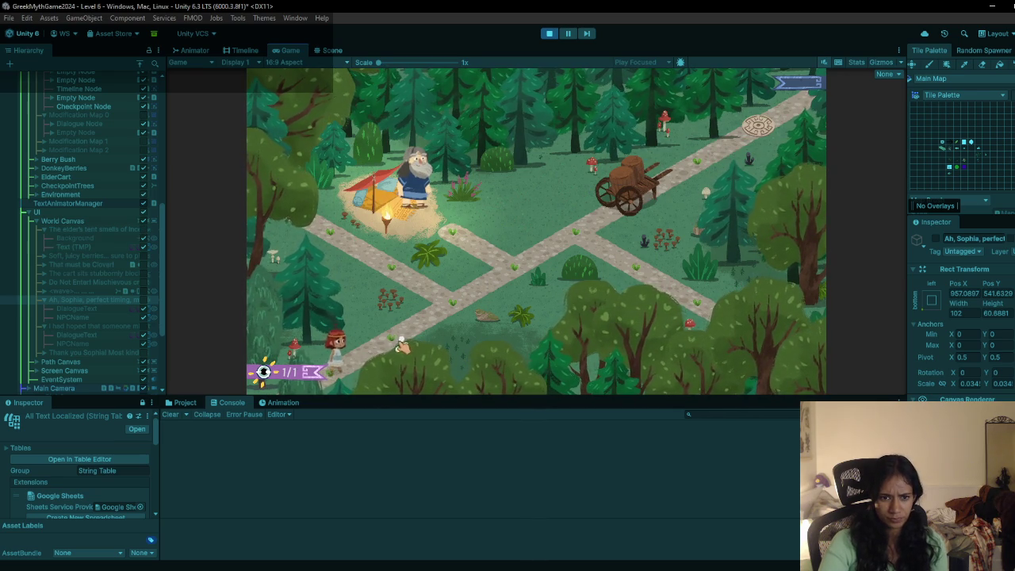
{"action": "left_click", "coordinate": [444, 306]}
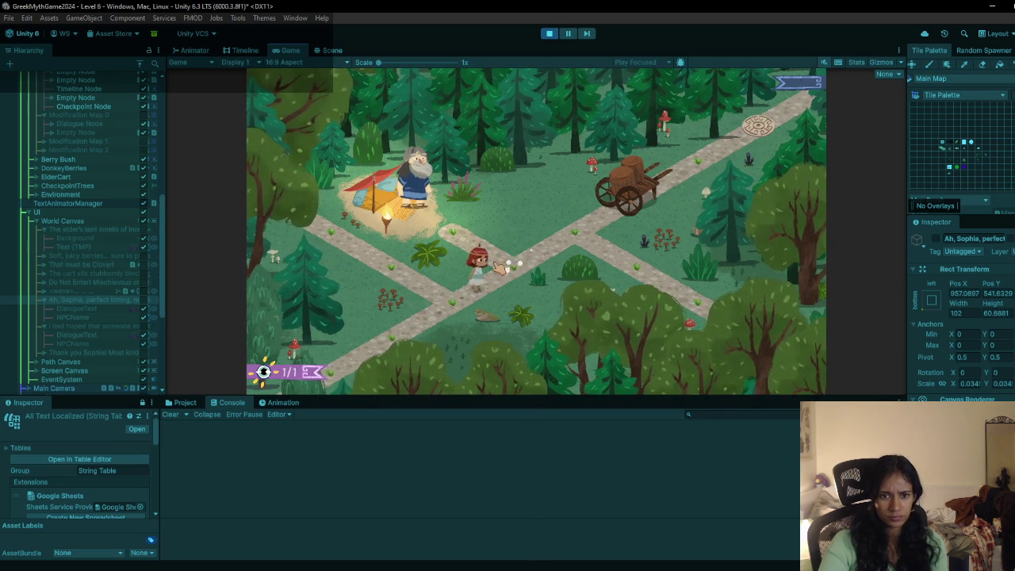
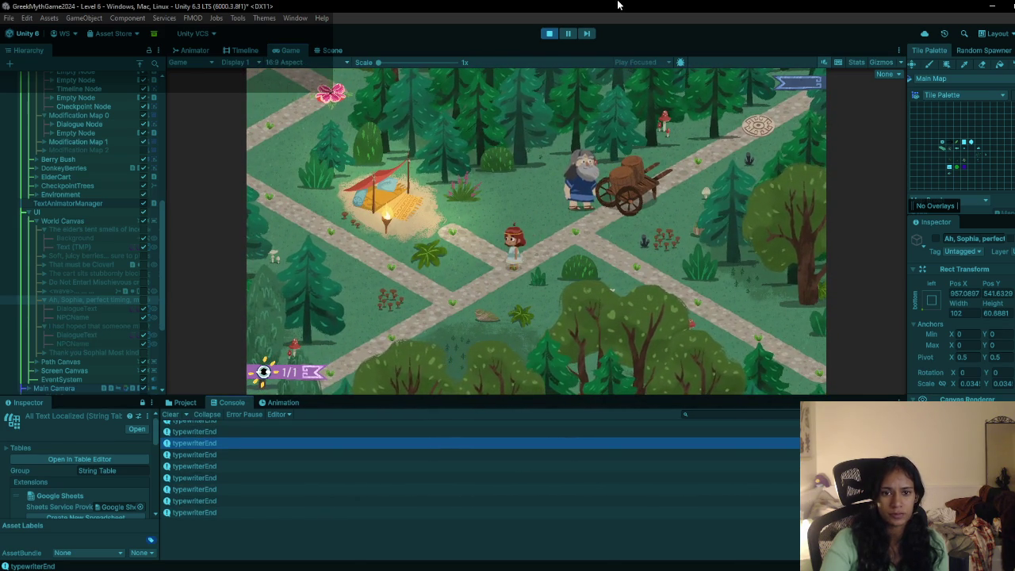
Step: Stop the running game in Unity to return to the Scene view
{"action": "left_click", "coordinate": [549, 33]}
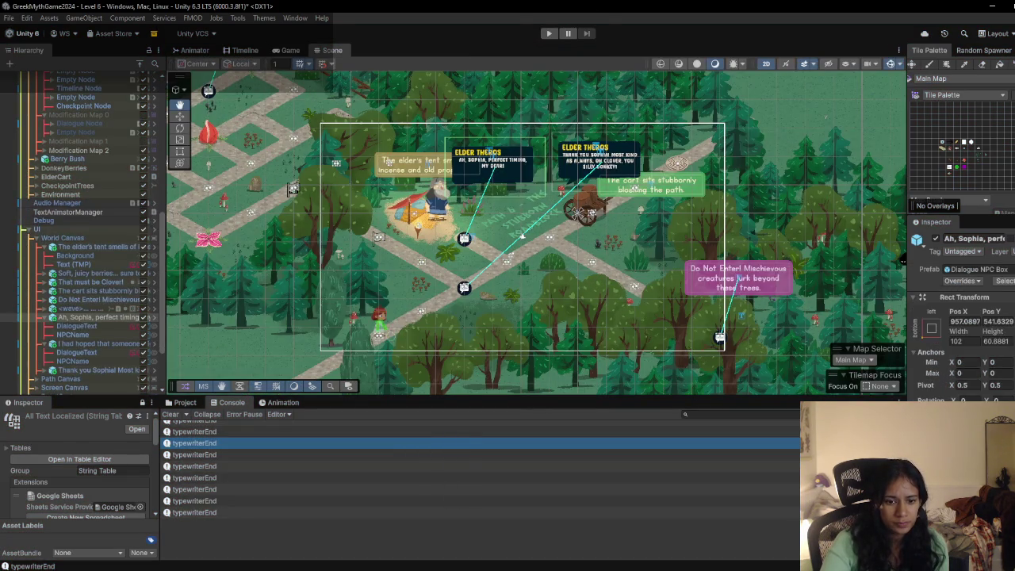
{"action": "scroll", "coordinate": [449, 342], "scroll_direction": "down", "scroll_amount": 10}
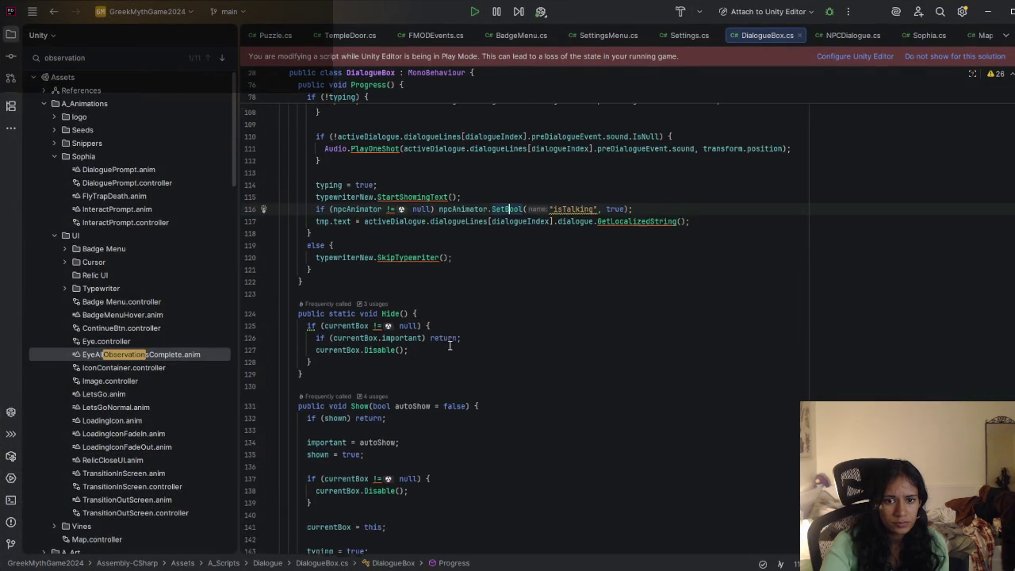
Step: Delete the commented //typewriter.onEnd.AddListener line in Awake
{"action": "scroll", "coordinate": [464, 372], "scroll_direction": "down", "scroll_amount": 6}
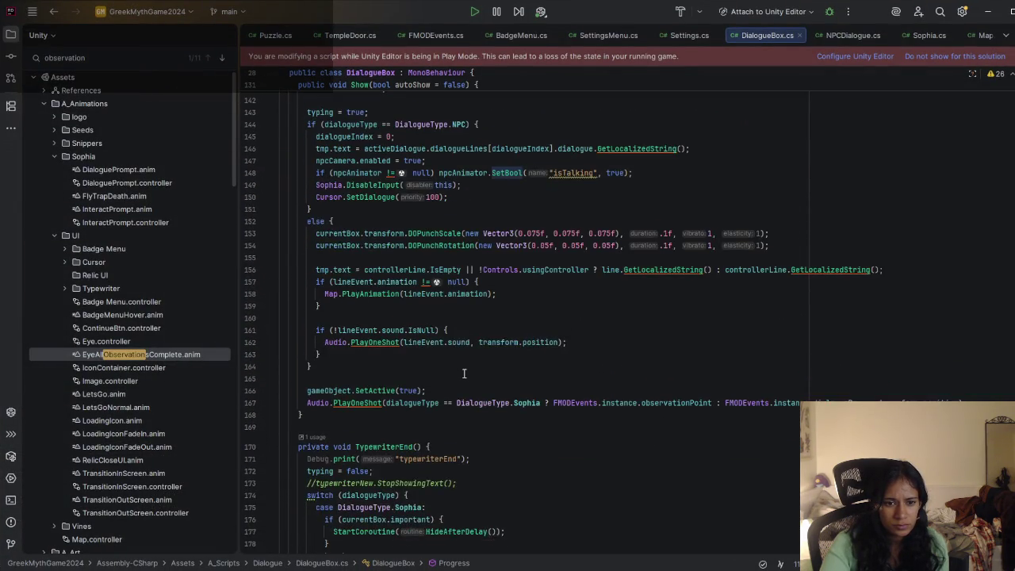
{"action": "scroll", "coordinate": [466, 381], "scroll_direction": "down", "scroll_amount": 6}
{"action": "scroll", "coordinate": [467, 382], "scroll_direction": "up", "scroll_amount": 18}
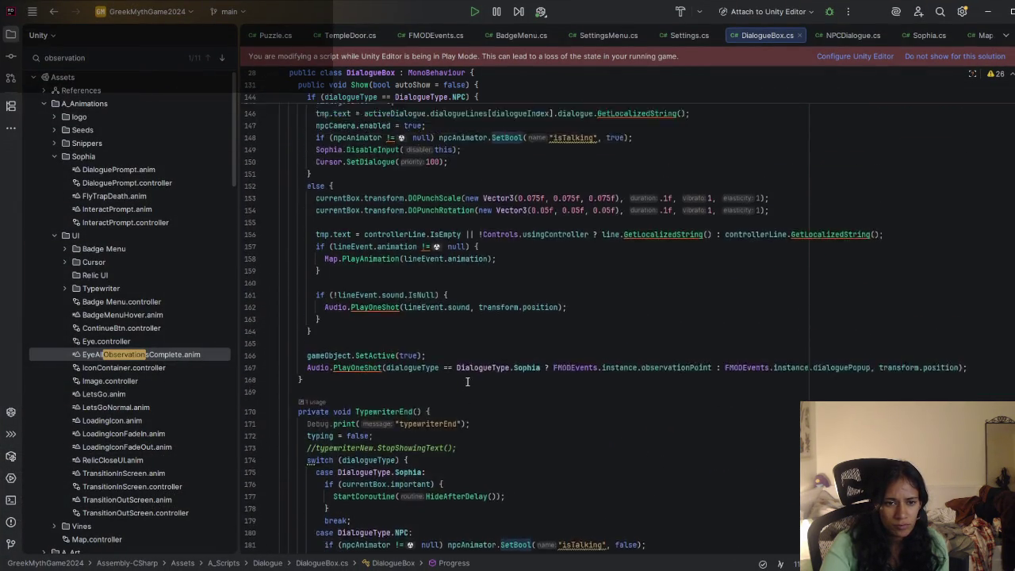
{"action": "scroll", "coordinate": [468, 382], "scroll_direction": "up", "scroll_amount": 9}
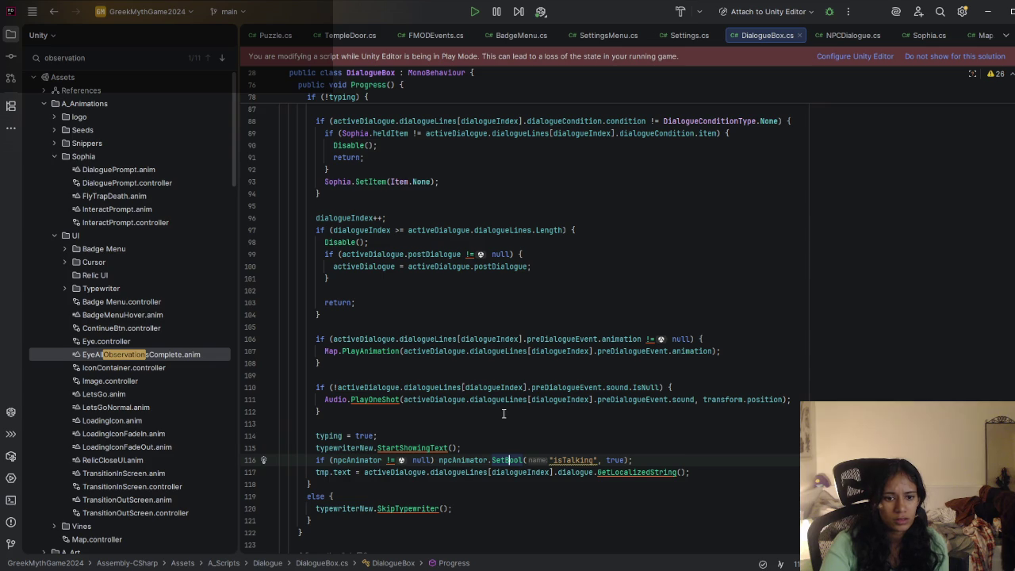
{"action": "scroll", "coordinate": [502, 413], "scroll_direction": "up", "scroll_amount": 12}
{"action": "scroll", "coordinate": [501, 415], "scroll_direction": "up", "scroll_amount": 5}
{"action": "left_click", "coordinate": [512, 444]}
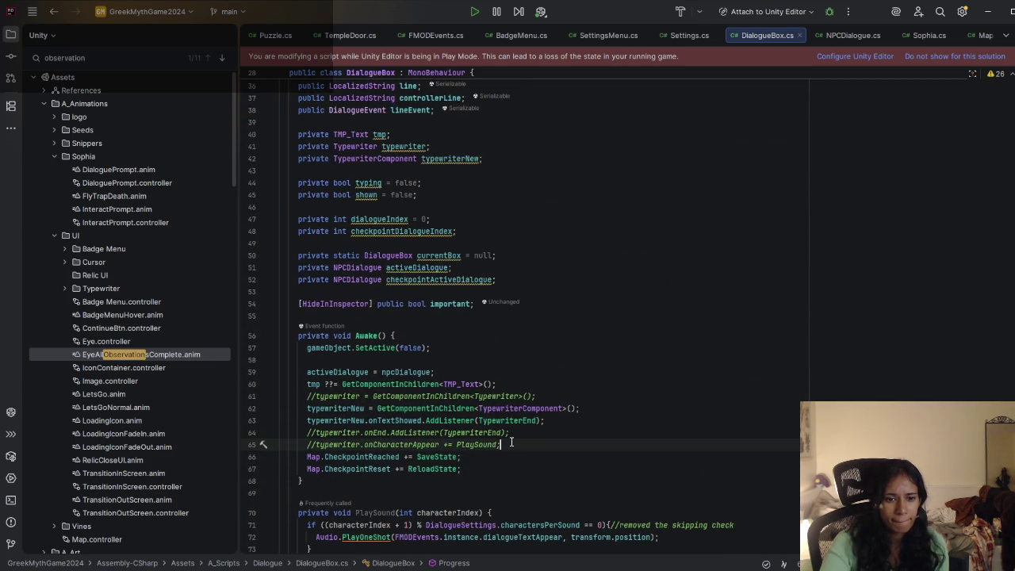
{"action": "left_click_drag", "start_coordinate": [510, 433], "coordinate": [566, 424]}
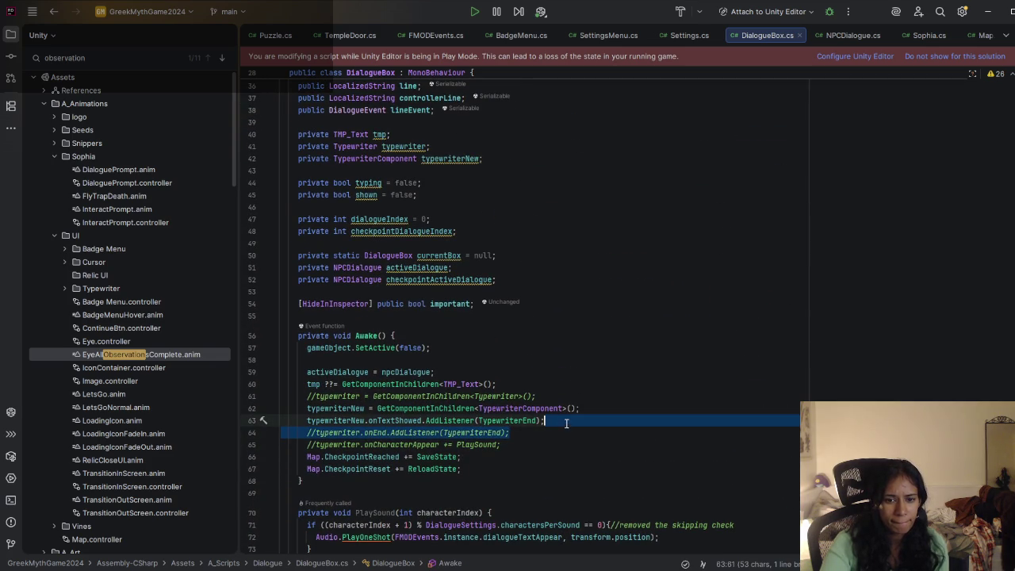
{"action": "key", "text": "Delete"}
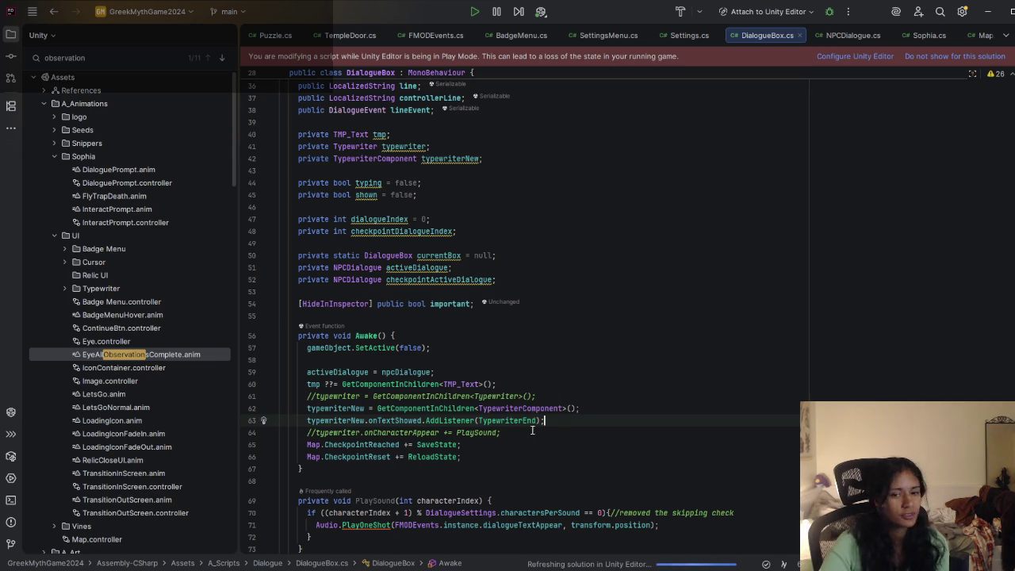
Step: Delete the commented //typewriter = GetComponentInChildren line above it
{"action": "key", "text": "Up"}
{"action": "key", "text": "Up"}
{"action": "left_click", "coordinate": [571, 408]}
{"action": "left_click", "coordinate": [548, 397]}
{"action": "left_click", "coordinate": [514, 387]}
{"action": "left_click_drag", "start_coordinate": [547, 397], "coordinate": [555, 386]}
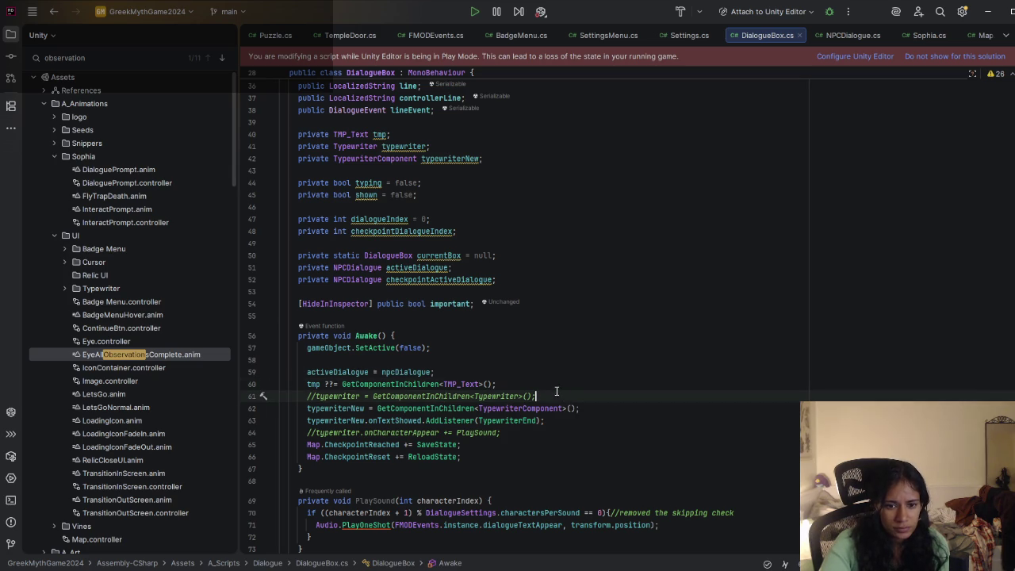
{"action": "key", "text": "BackSpace"}
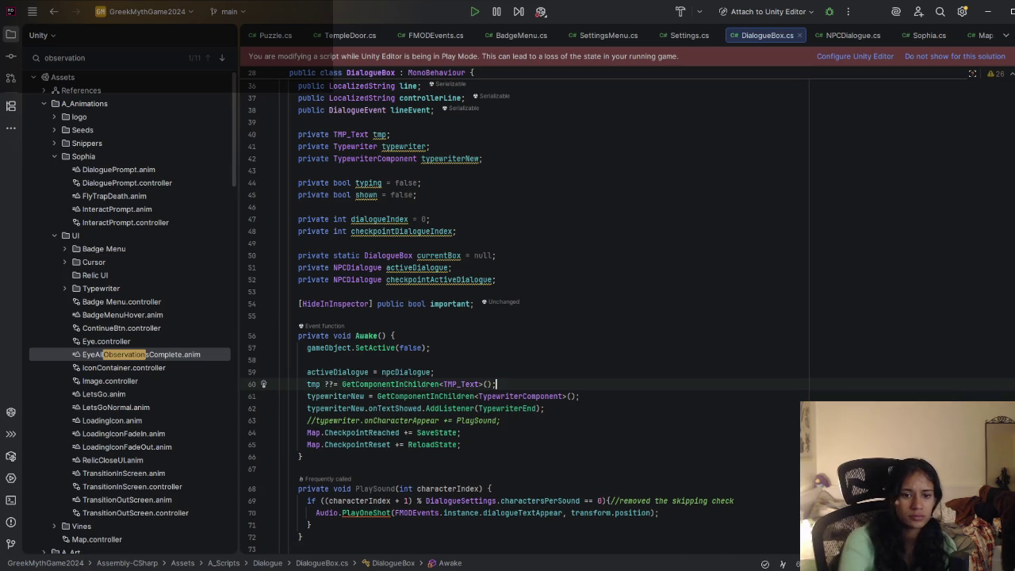
{"action": "left_click", "coordinate": [574, 395]}
{"action": "left_click", "coordinate": [574, 409]}
{"action": "scroll", "coordinate": [575, 403], "scroll_direction": "down", "scroll_amount": 3}
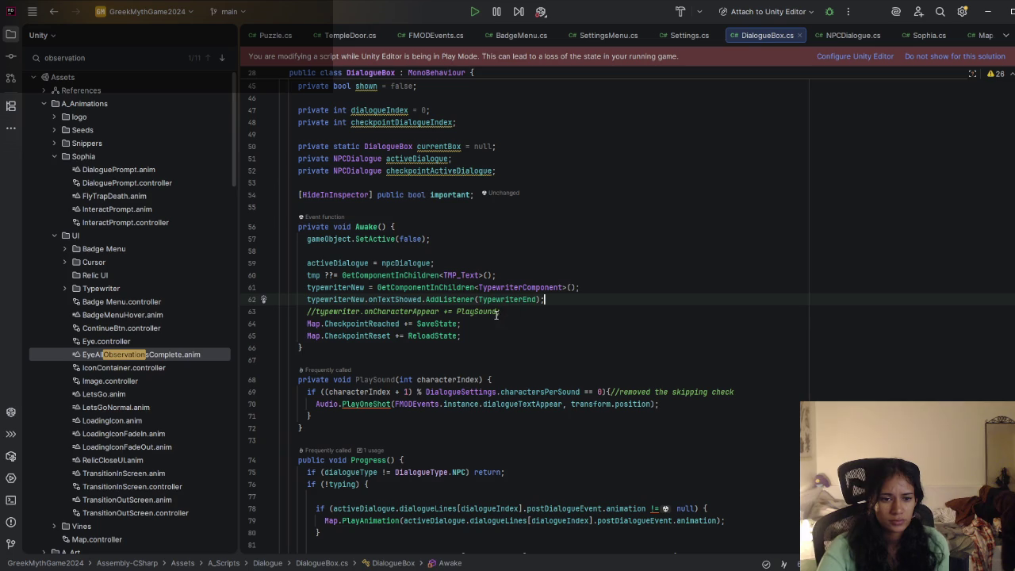
{"action": "left_click", "coordinate": [510, 320]}
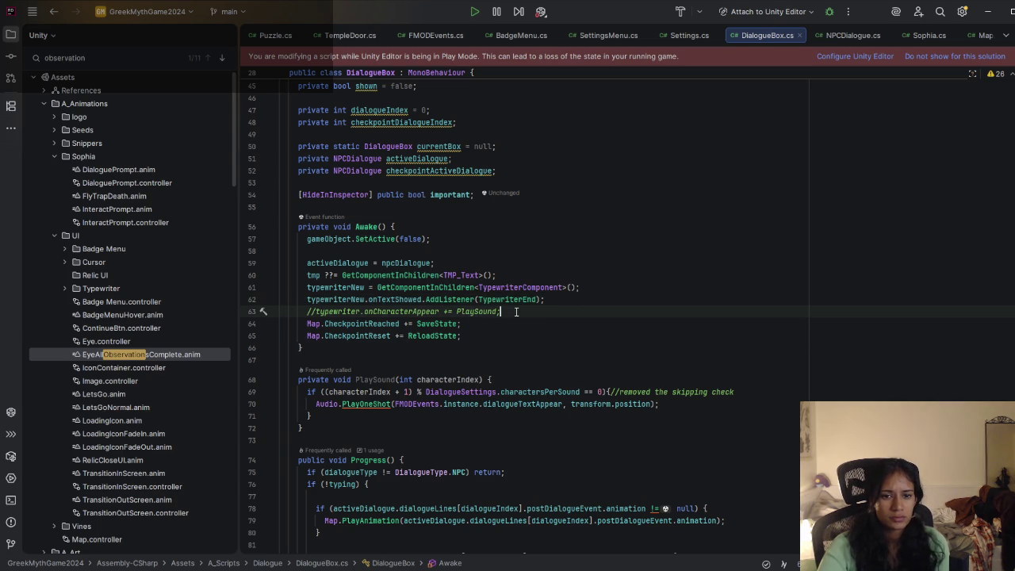
{"action": "scroll", "coordinate": [508, 321], "scroll_direction": "up", "scroll_amount": 4}
{"action": "scroll", "coordinate": [508, 322], "scroll_direction": "down", "scroll_amount": 6}
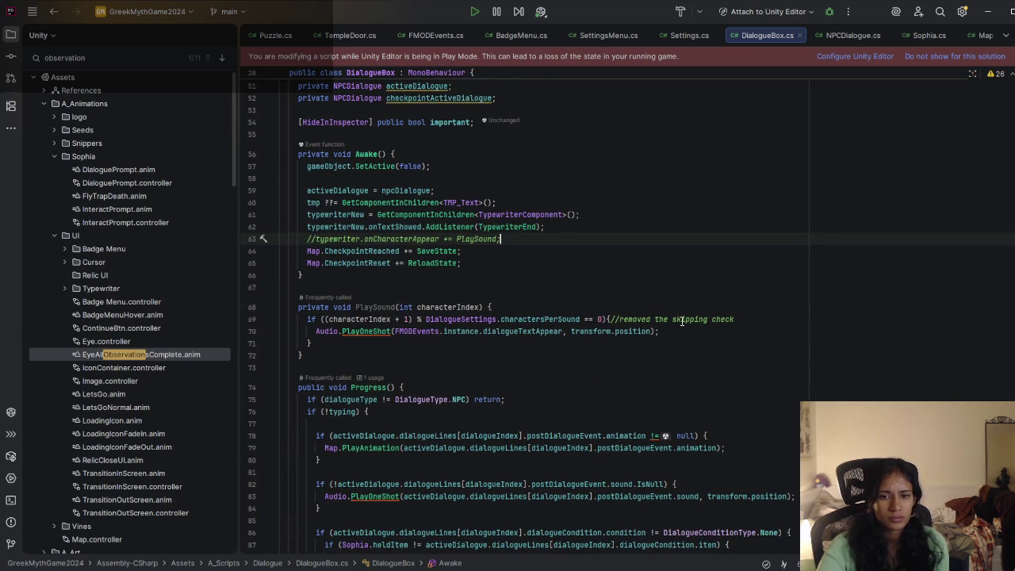
{"action": "left_click", "coordinate": [616, 320]}
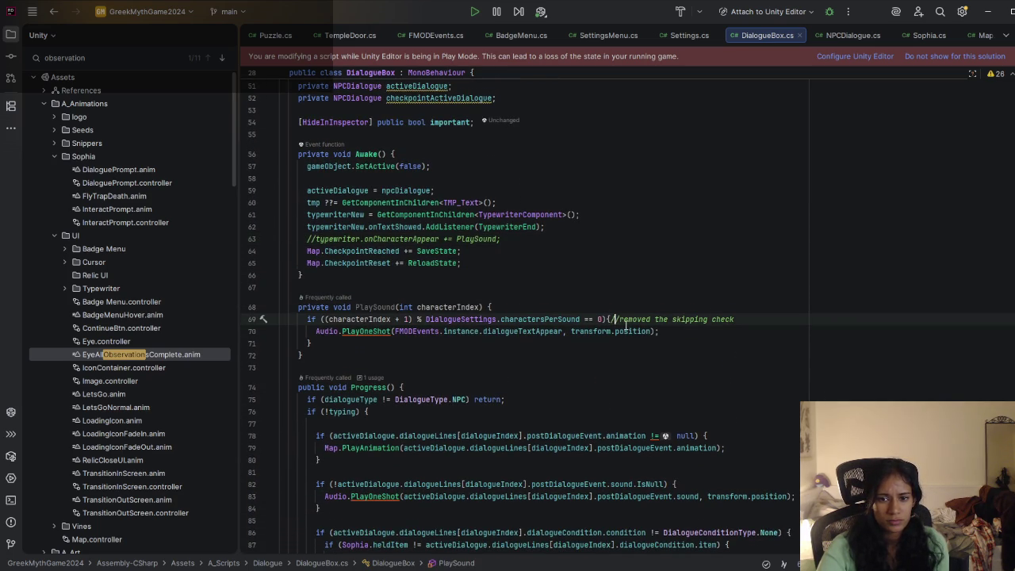
{"action": "scroll", "coordinate": [527, 329], "scroll_direction": "down", "scroll_amount": 1}
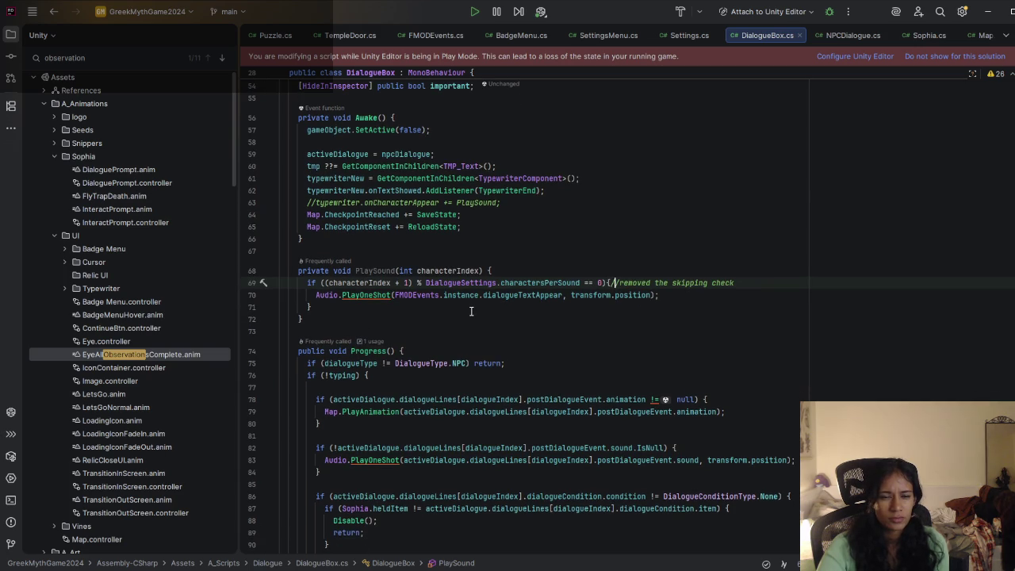
{"action": "scroll", "coordinate": [434, 301], "scroll_direction": "down", "scroll_amount": 6}
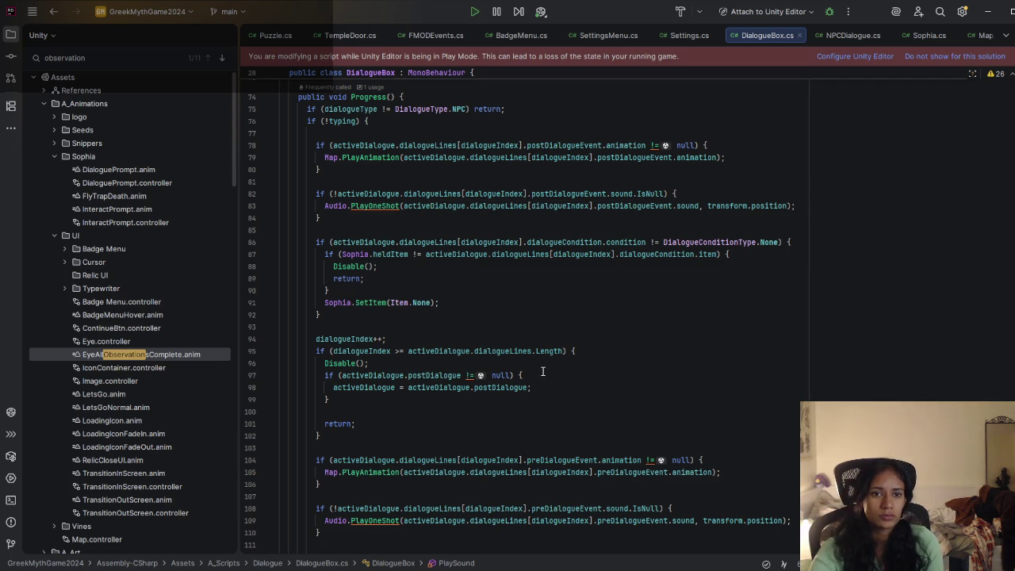
{"action": "scroll", "coordinate": [523, 357], "scroll_direction": "down", "scroll_amount": 10}
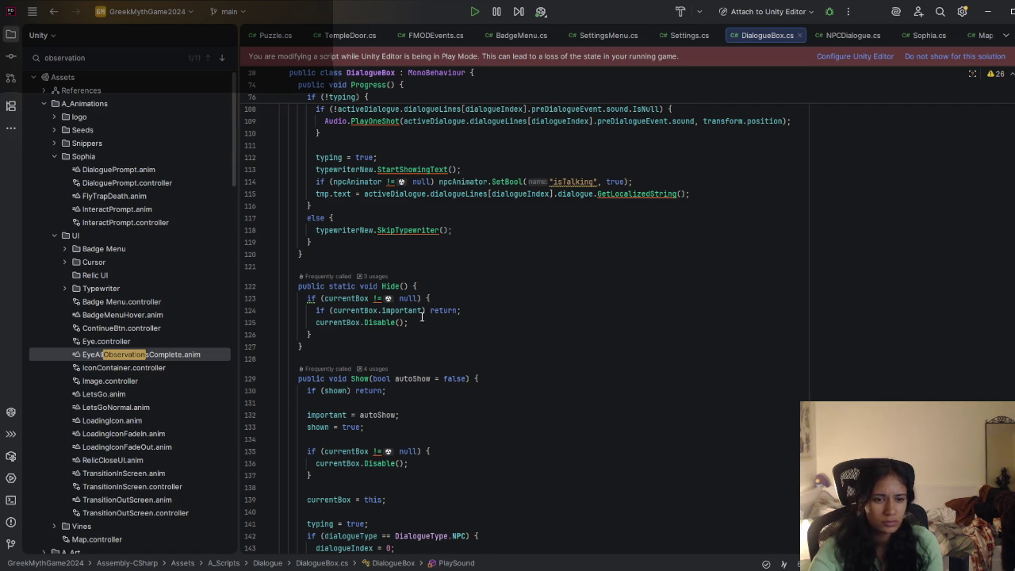
{"action": "scroll", "coordinate": [428, 321], "scroll_direction": "down", "scroll_amount": 2}
{"action": "scroll", "coordinate": [428, 320], "scroll_direction": "down", "scroll_amount": 5}
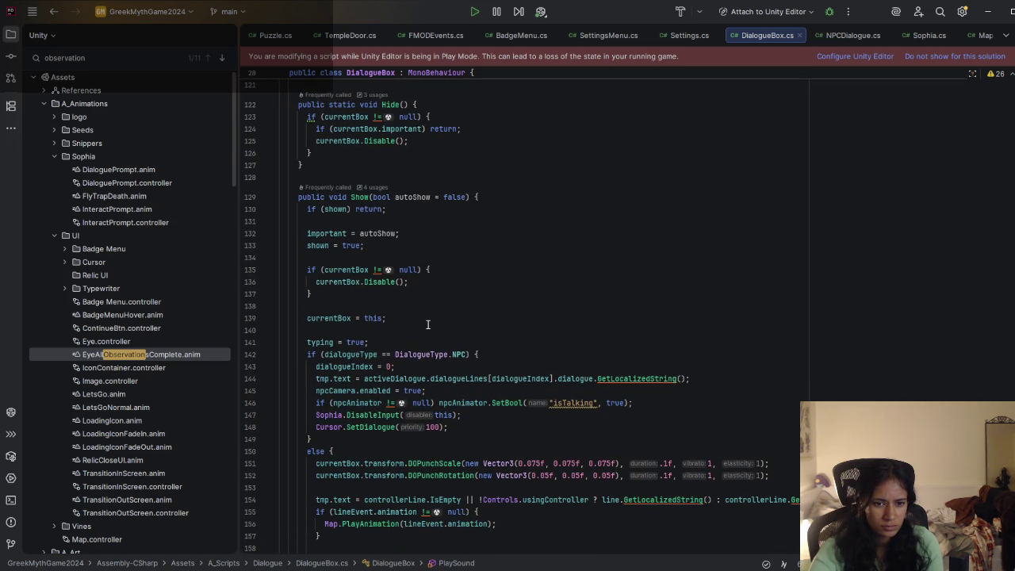
{"action": "scroll", "coordinate": [424, 325], "scroll_direction": "down", "scroll_amount": 8}
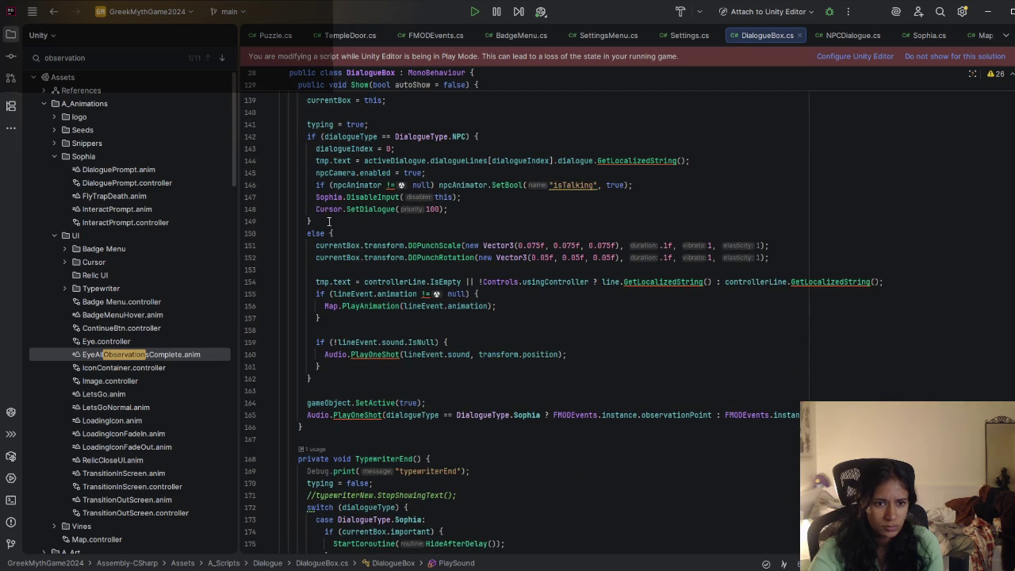
{"action": "mouse_move", "coordinate": [404, 245]}
{"action": "left_mouse_down"}
{"action": "mouse_move", "coordinate": [460, 306]}
{"action": "mouse_move", "coordinate": [386, 333]}
{"action": "mouse_move", "coordinate": [311, 387]}
{"action": "left_mouse_up"}
Step: Uncomment typewriterNew.StopShowingText() in TypewriterEnd and return to Unity to recompile
{"action": "left_click", "coordinate": [311, 387]}
{"action": "scroll", "coordinate": [452, 388], "scroll_direction": "down", "scroll_amount": 1}
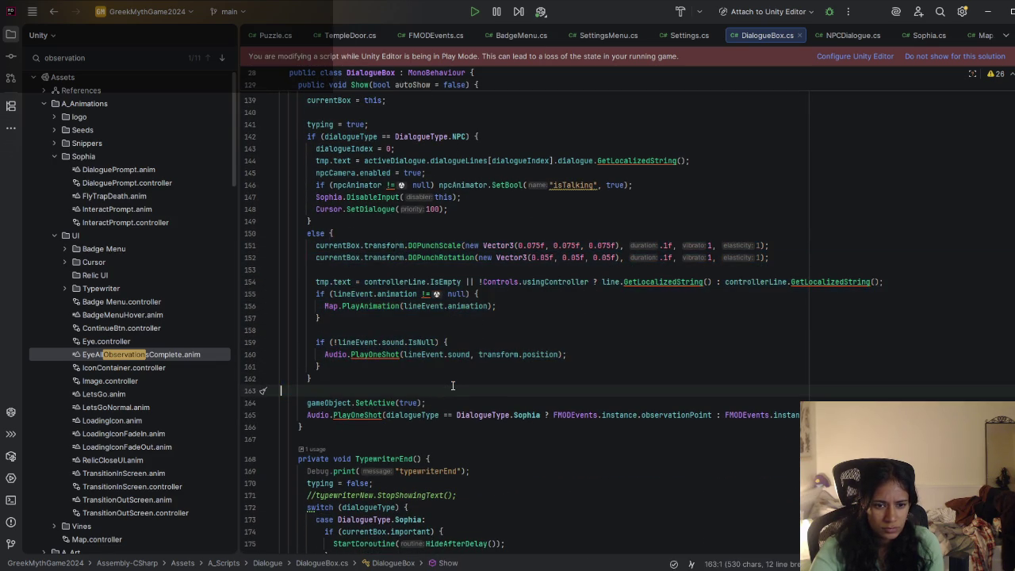
{"action": "scroll", "coordinate": [452, 387], "scroll_direction": "down", "scroll_amount": 5}
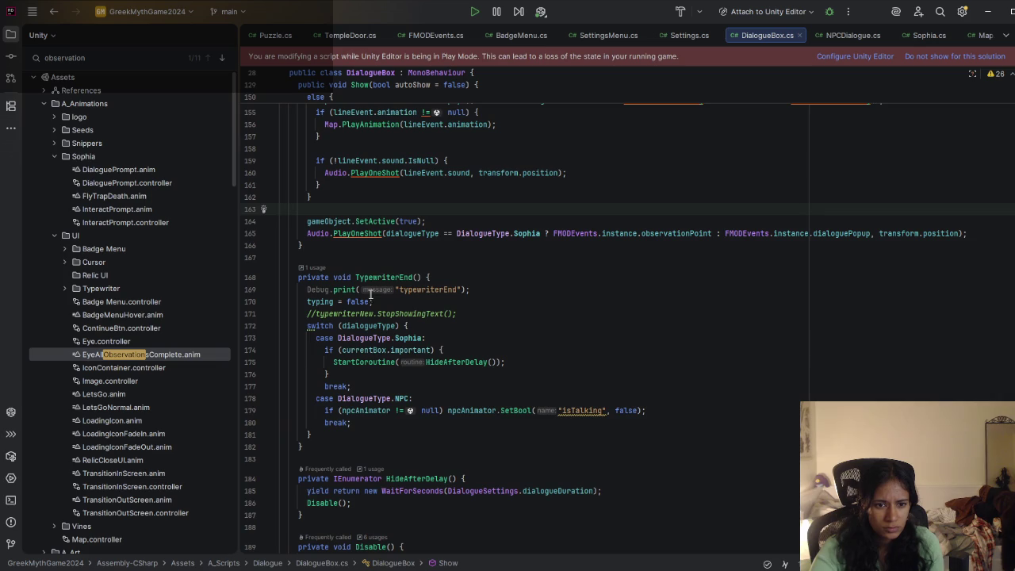
{"action": "left_click_drag", "start_coordinate": [464, 315], "coordinate": [456, 305]}
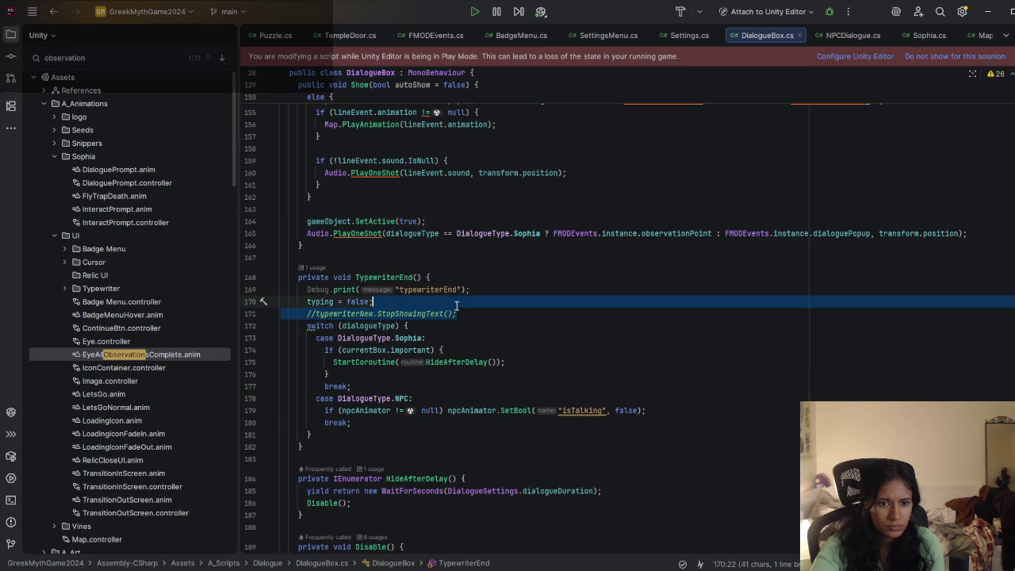
{"action": "left_click", "coordinate": [317, 315]}
{"action": "key", "text": "BackSpace"}
{"action": "key", "text": "BackSpace"}
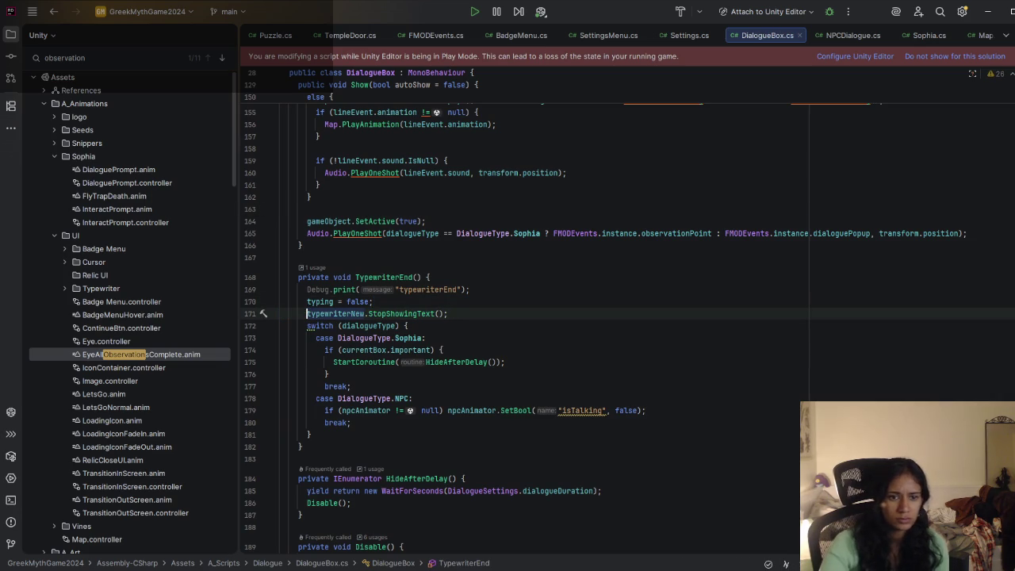
{"action": "key", "text": "alt+Tab"}
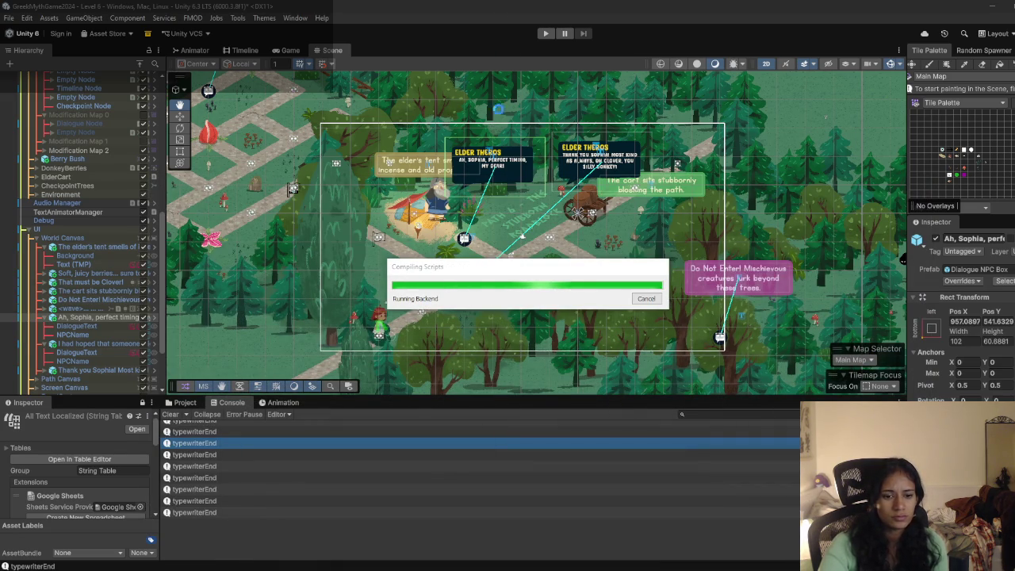
Step: Playtest the cart dialogue, inspect a typewriterEnd log's stack trace, then stop Play mode
{"action": "left_click", "coordinate": [547, 34]}
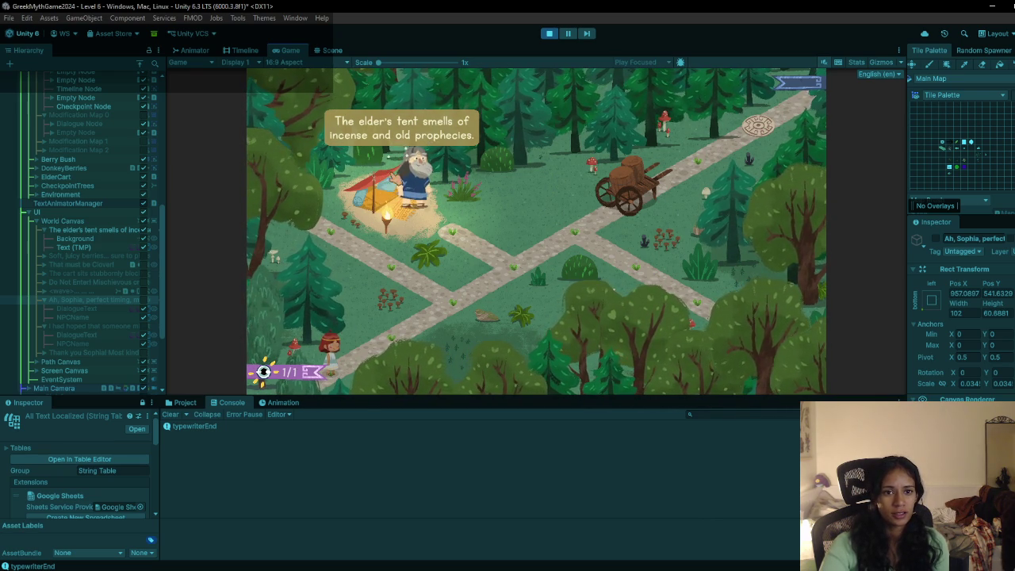
{"action": "left_click", "coordinate": [611, 169]}
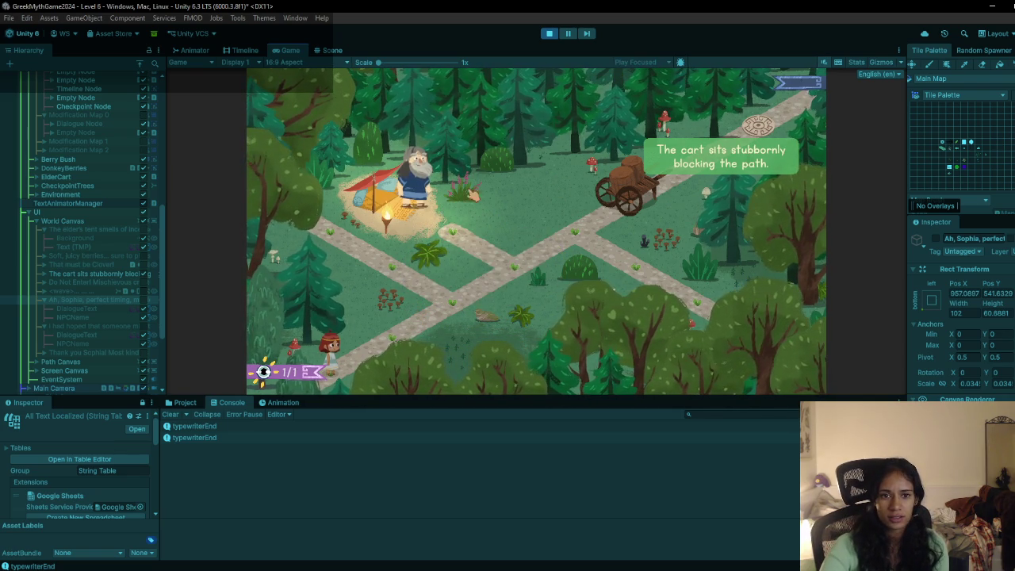
{"action": "mouse_move", "coordinate": [626, 201]}
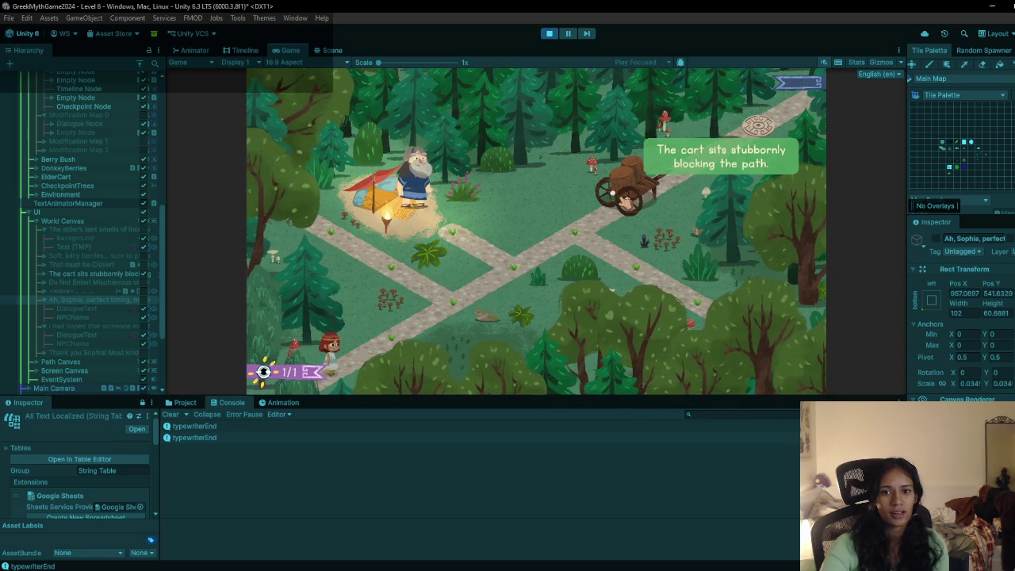
{"action": "mouse_move", "coordinate": [350, 191]}
{"action": "mouse_move", "coordinate": [566, 234]}
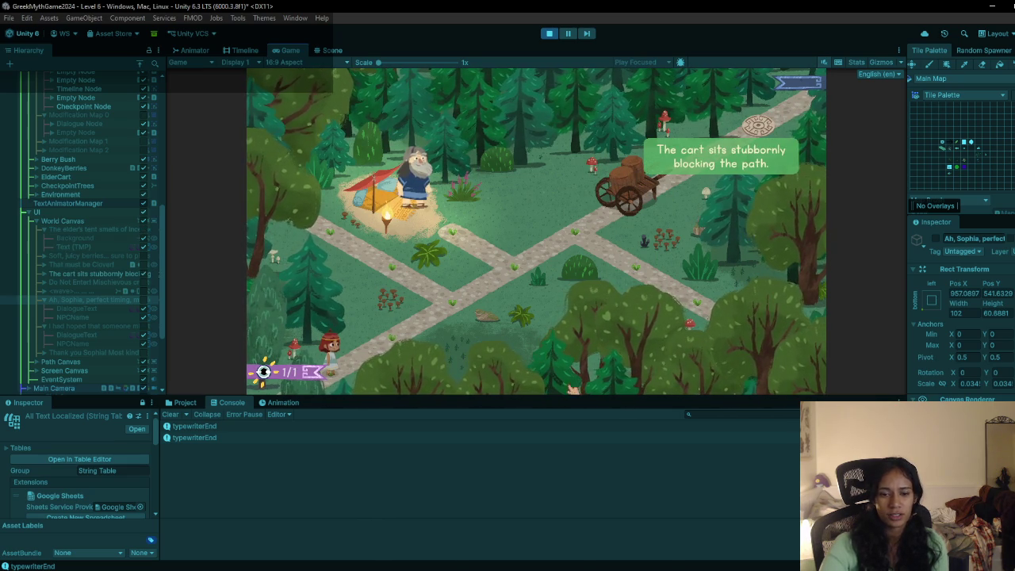
{"action": "left_click", "coordinate": [473, 437]}
{"action": "key", "text": "ctrl+p"}
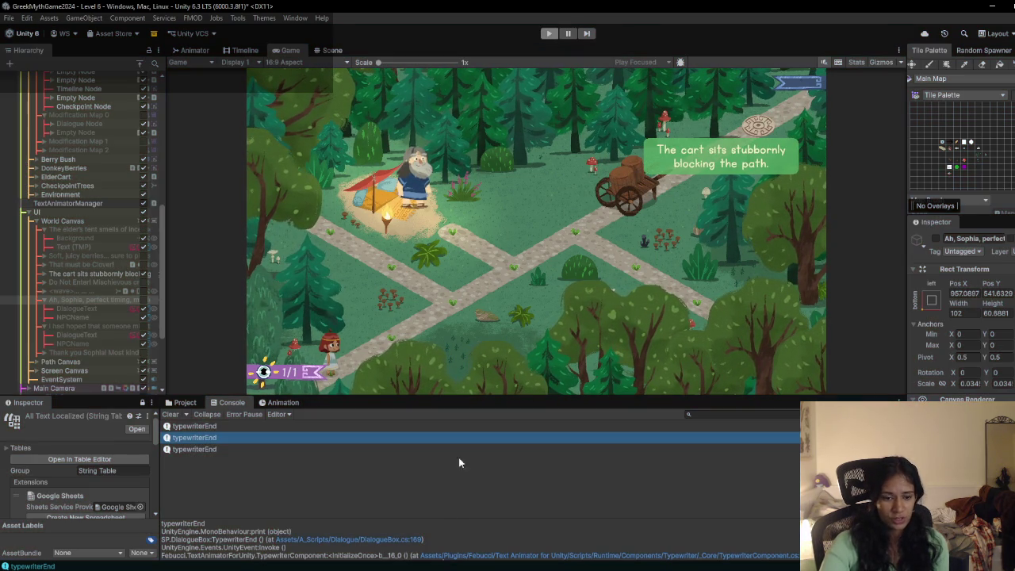
{"action": "key", "text": "alt+Tab"}
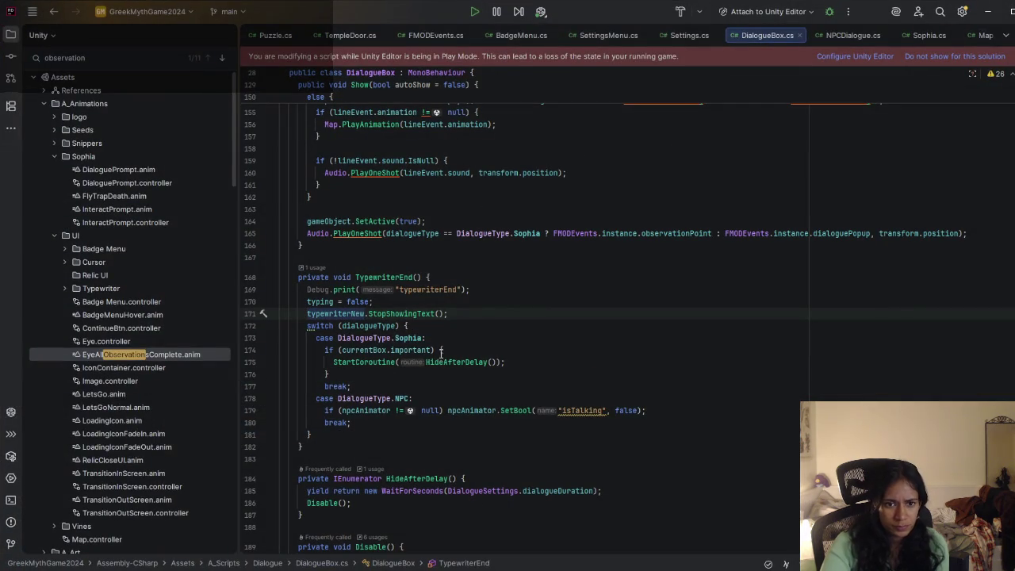
Step: Delete the StopShowingText() call from TypewriterEnd
{"action": "left_click_drag", "start_coordinate": [449, 314], "coordinate": [453, 306]}
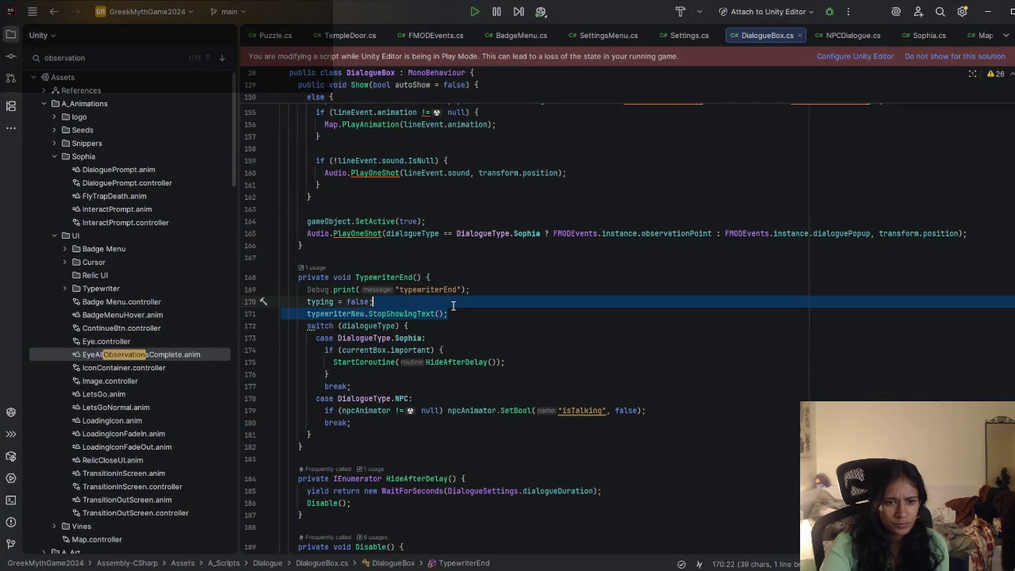
{"action": "key", "text": "BackSpace"}
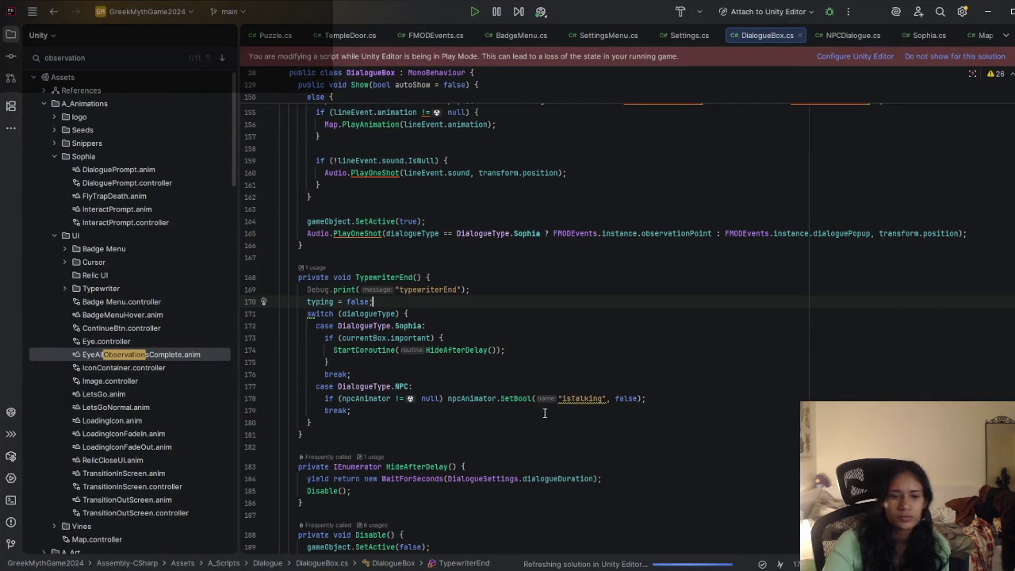
{"action": "scroll", "coordinate": [522, 396], "scroll_direction": "down", "scroll_amount": 10}
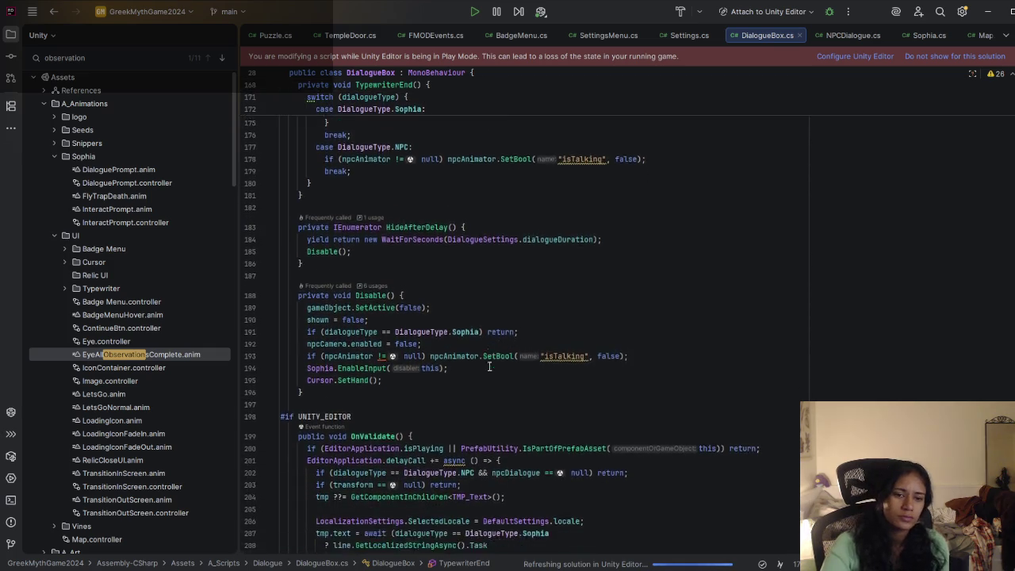
{"action": "scroll", "coordinate": [489, 355], "scroll_direction": "down", "scroll_amount": 3}
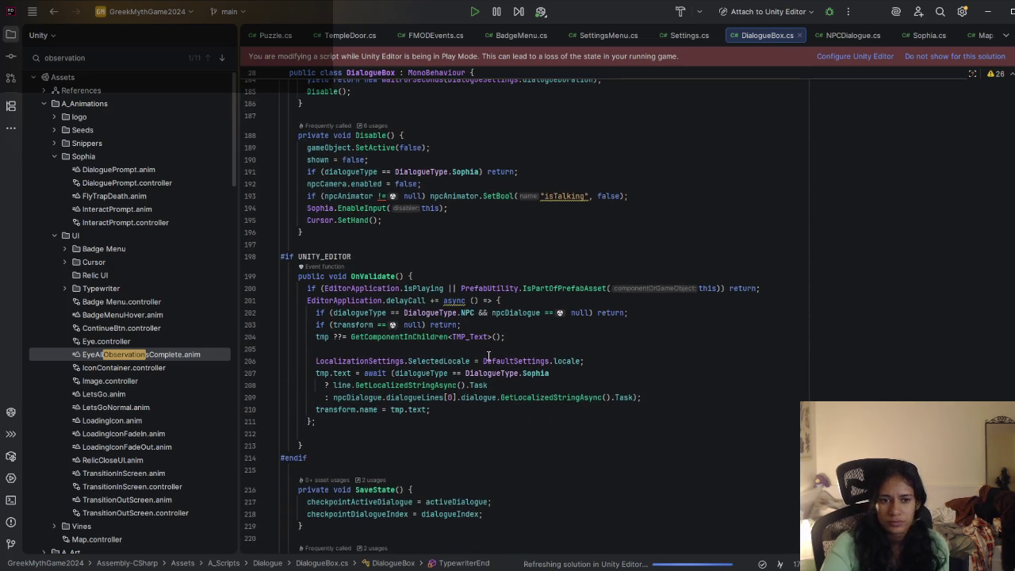
{"action": "scroll", "coordinate": [488, 355], "scroll_direction": "up", "scroll_amount": 20}
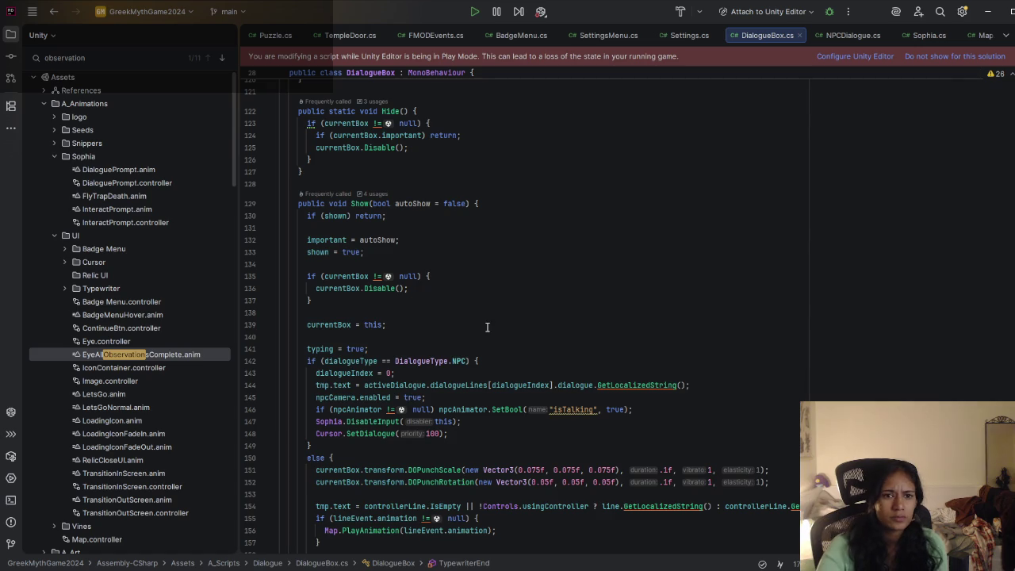
{"action": "scroll", "coordinate": [443, 308], "scroll_direction": "up", "scroll_amount": 4}
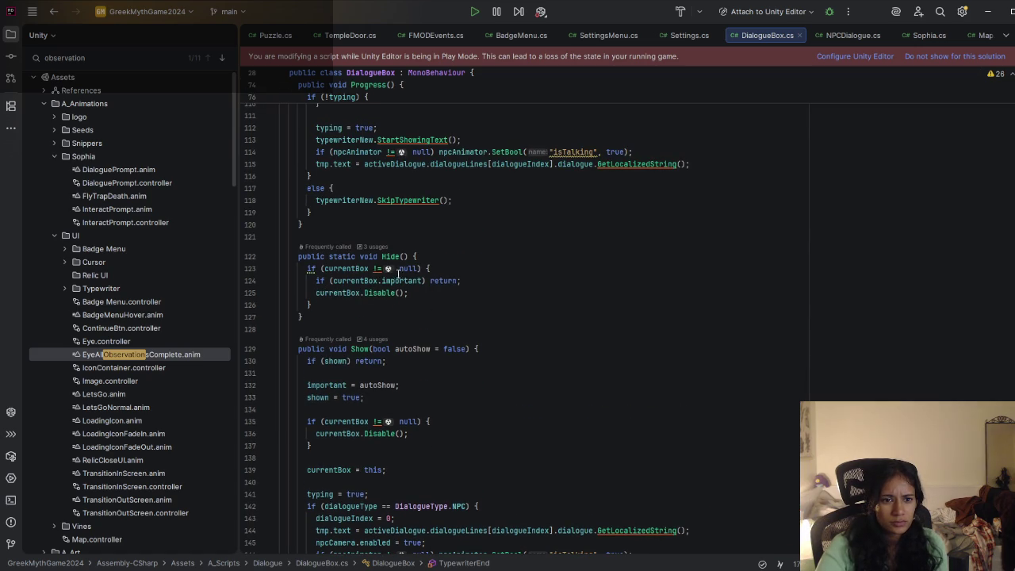
Step: Review where the important flag is used and the commented-out PlaySound subscription
{"action": "left_click", "coordinate": [421, 280]}
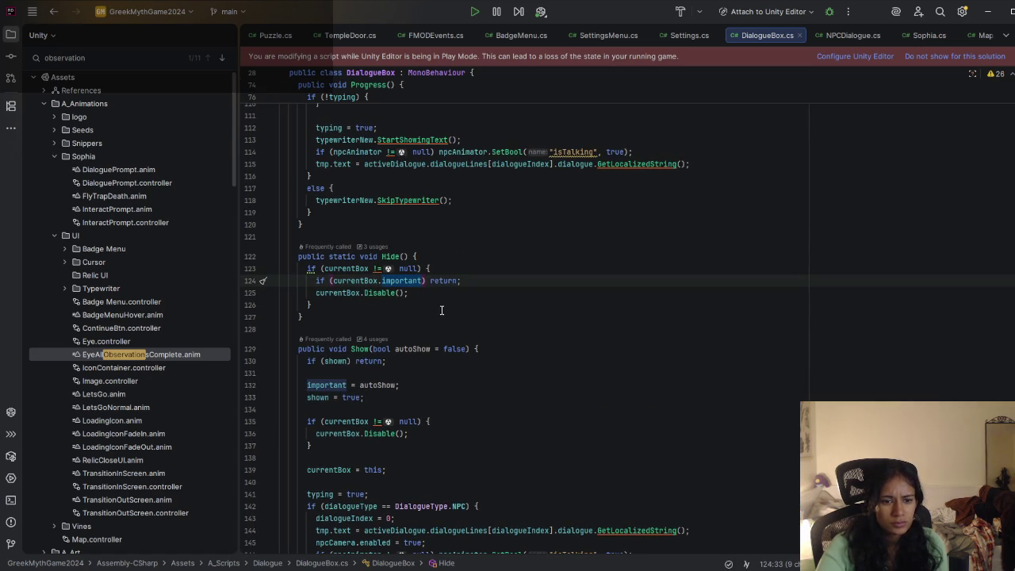
{"action": "scroll", "coordinate": [445, 327], "scroll_direction": "down", "scroll_amount": 1}
{"action": "scroll", "coordinate": [433, 341], "scroll_direction": "up", "scroll_amount": 5}
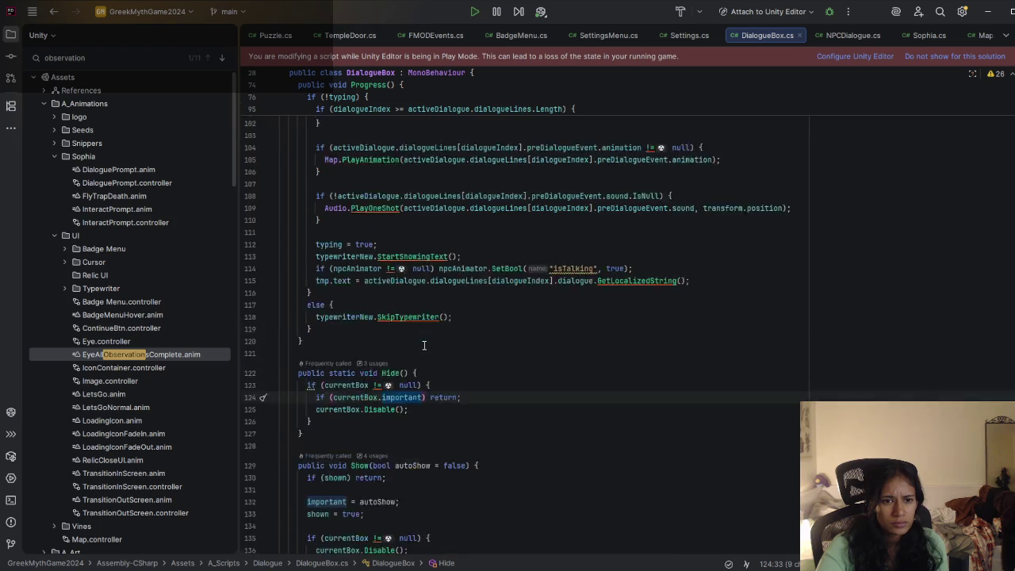
{"action": "scroll", "coordinate": [470, 368], "scroll_direction": "up", "scroll_amount": 8}
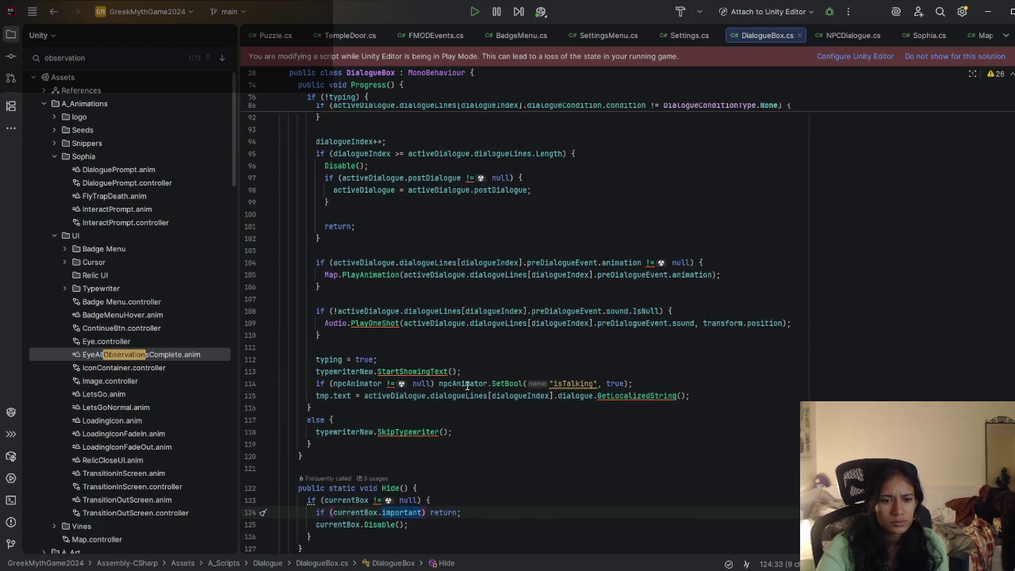
{"action": "scroll", "coordinate": [468, 385], "scroll_direction": "up", "scroll_amount": 9}
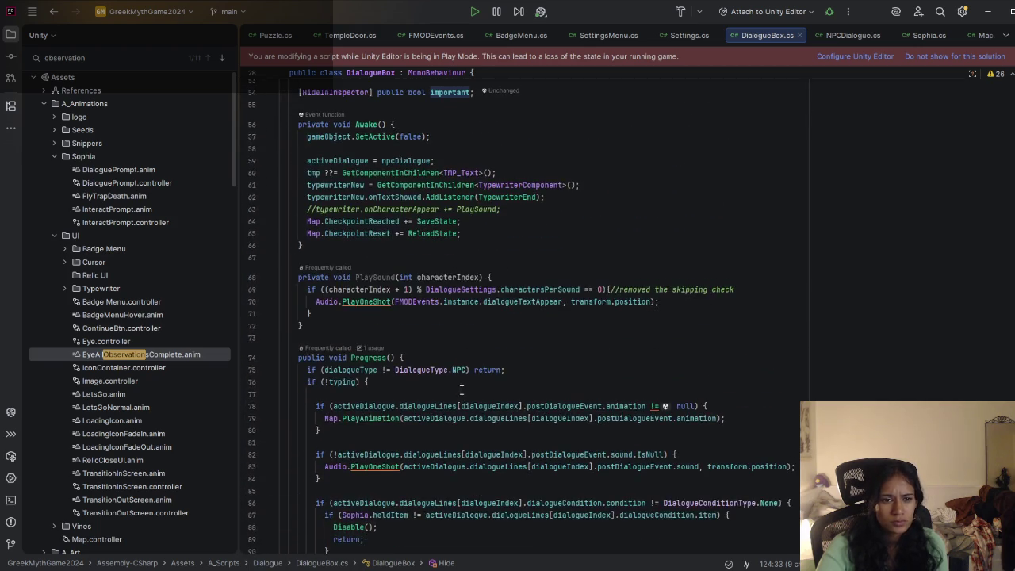
{"action": "left_click", "coordinate": [491, 319]}
{"action": "scroll", "coordinate": [470, 365], "scroll_direction": "down", "scroll_amount": 3}
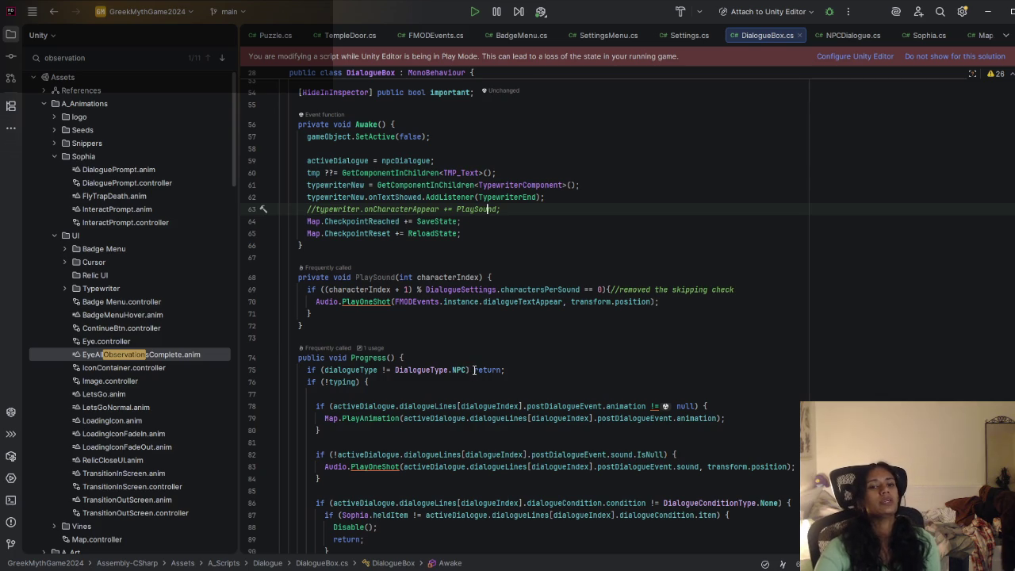
{"action": "mouse_move", "coordinate": [456, 450]}
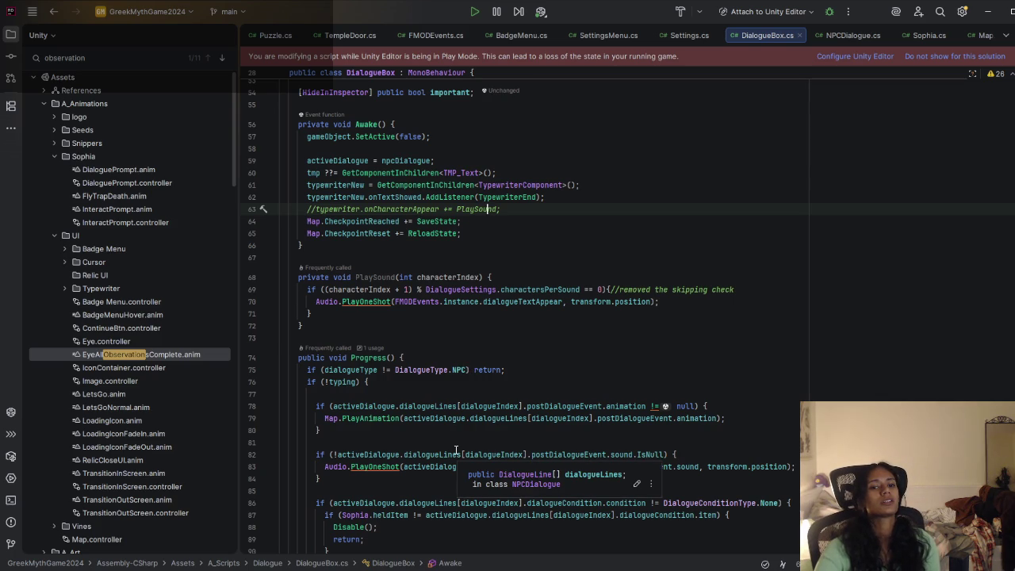
Step: Check the punch scale and rotation lines, then select TypewriterEnd's Debug.print line
{"action": "scroll", "coordinate": [433, 365], "scroll_direction": "down", "scroll_amount": 8}
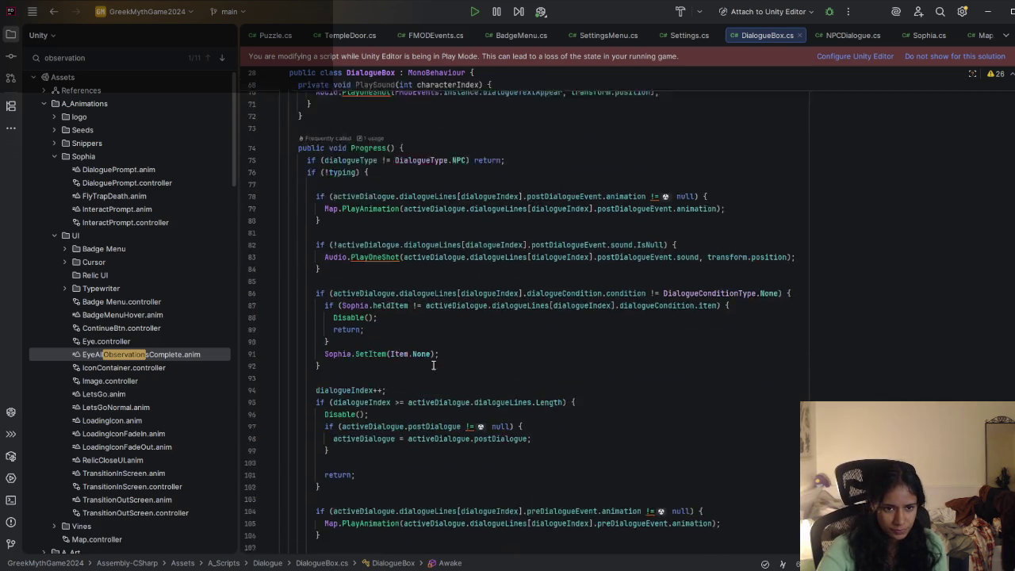
{"action": "scroll", "coordinate": [433, 365], "scroll_direction": "down", "scroll_amount": 5}
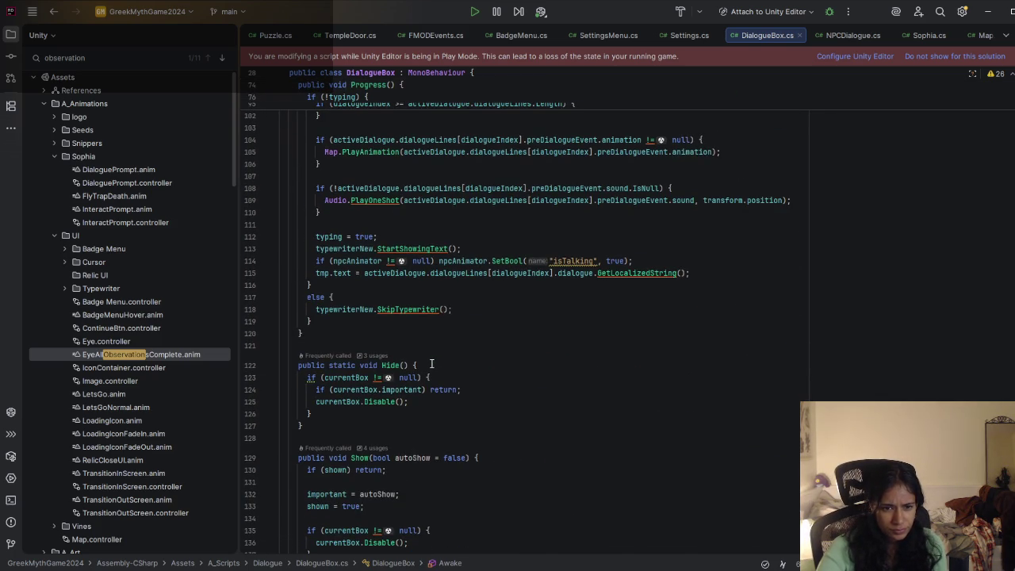
{"action": "scroll", "coordinate": [431, 364], "scroll_direction": "down", "scroll_amount": 3}
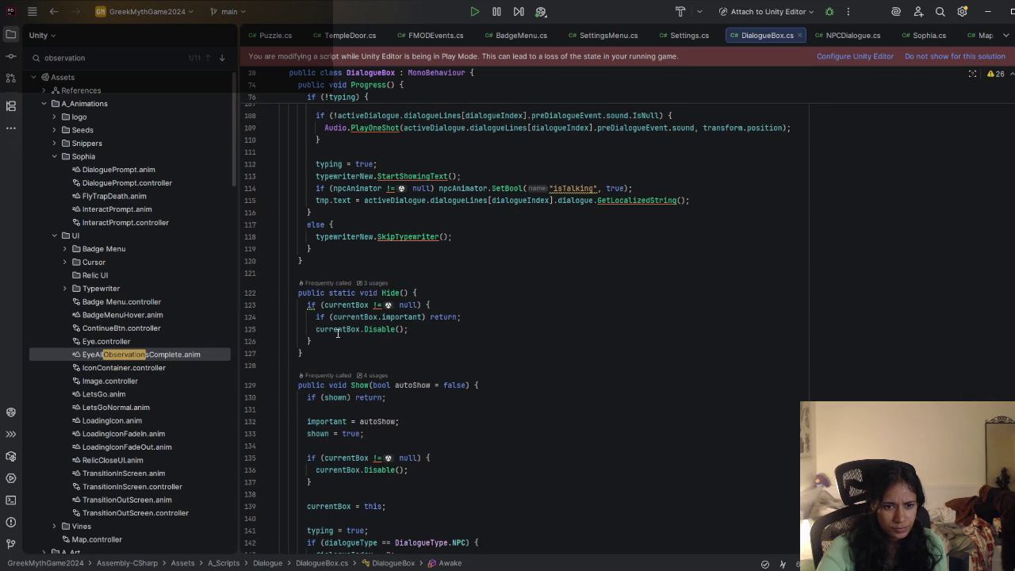
{"action": "scroll", "coordinate": [380, 347], "scroll_direction": "down", "scroll_amount": 3}
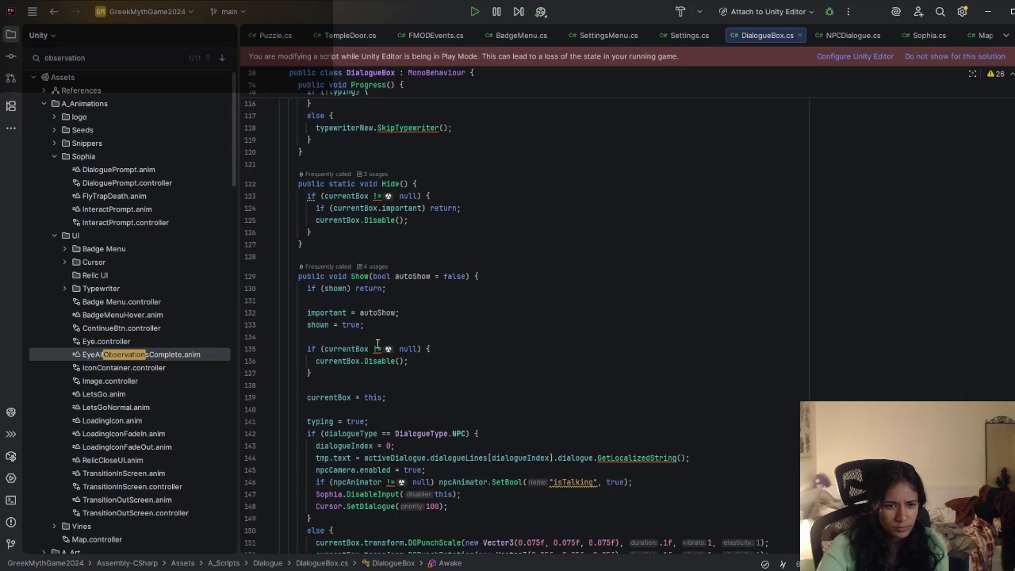
{"action": "scroll", "coordinate": [373, 305], "scroll_direction": "down", "scroll_amount": 4}
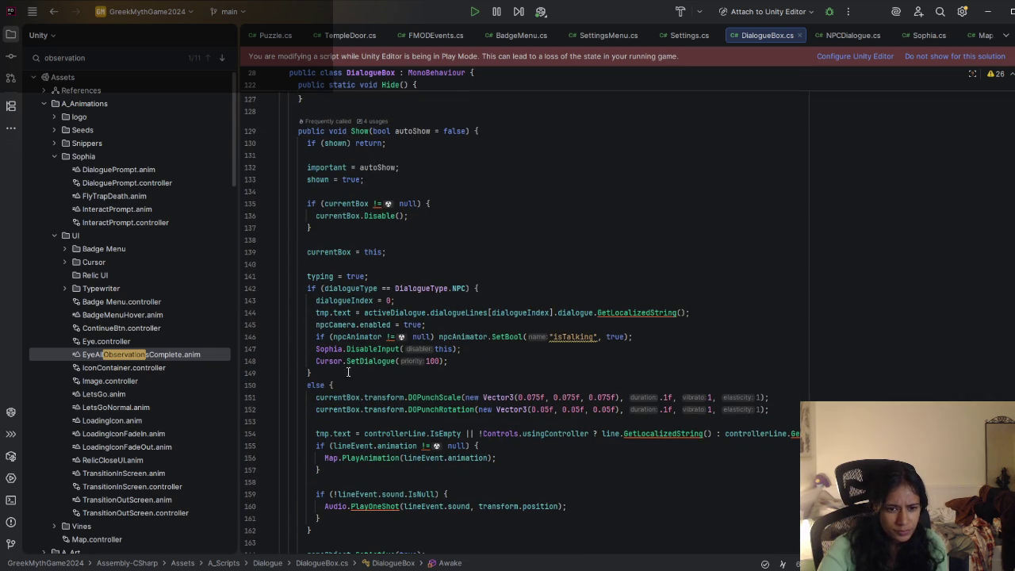
{"action": "mouse_move", "coordinate": [422, 396]}
{"action": "left_mouse_down"}
{"action": "mouse_move", "coordinate": [519, 398]}
{"action": "mouse_move", "coordinate": [523, 411]}
{"action": "left_mouse_up"}
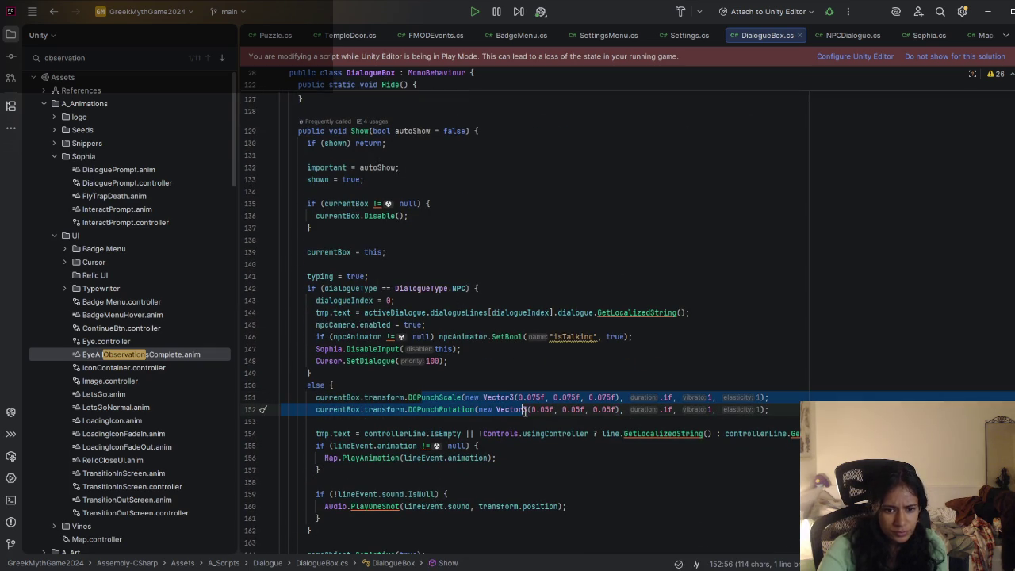
{"action": "scroll", "coordinate": [500, 406], "scroll_direction": "down", "scroll_amount": 8}
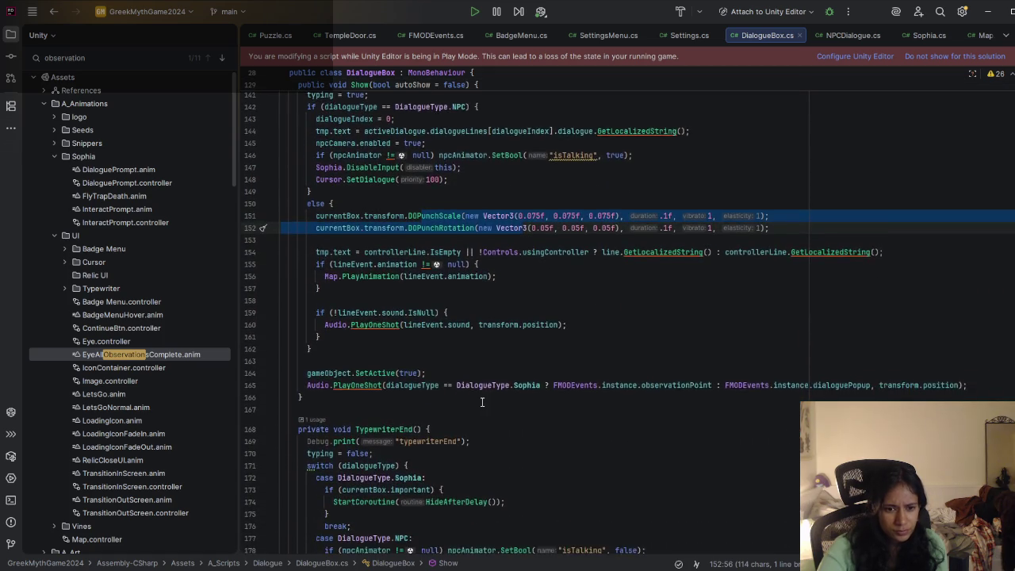
{"action": "scroll", "coordinate": [482, 402], "scroll_direction": "down", "scroll_amount": 2}
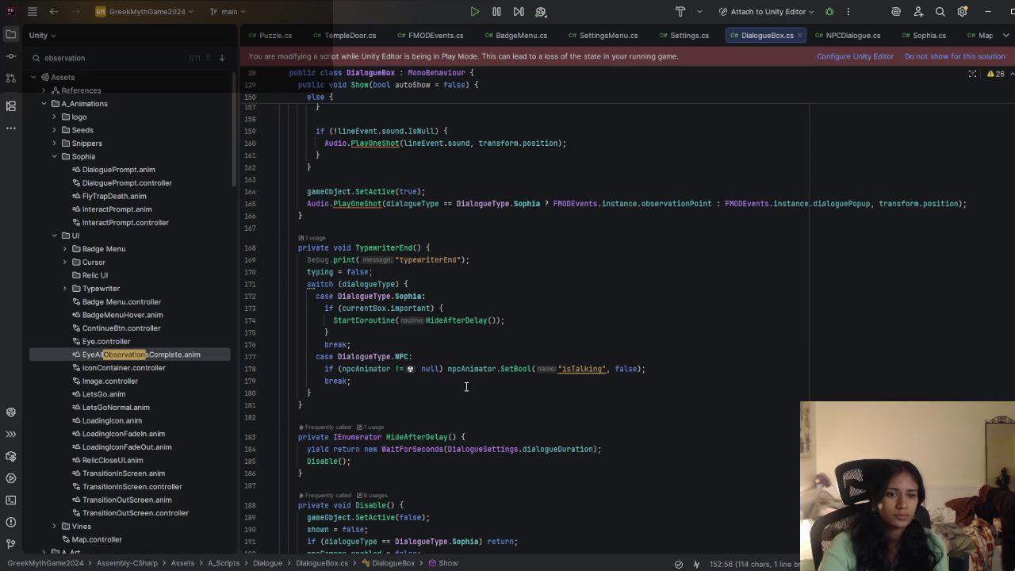
{"action": "left_click_drag", "start_coordinate": [480, 259], "coordinate": [478, 251]}
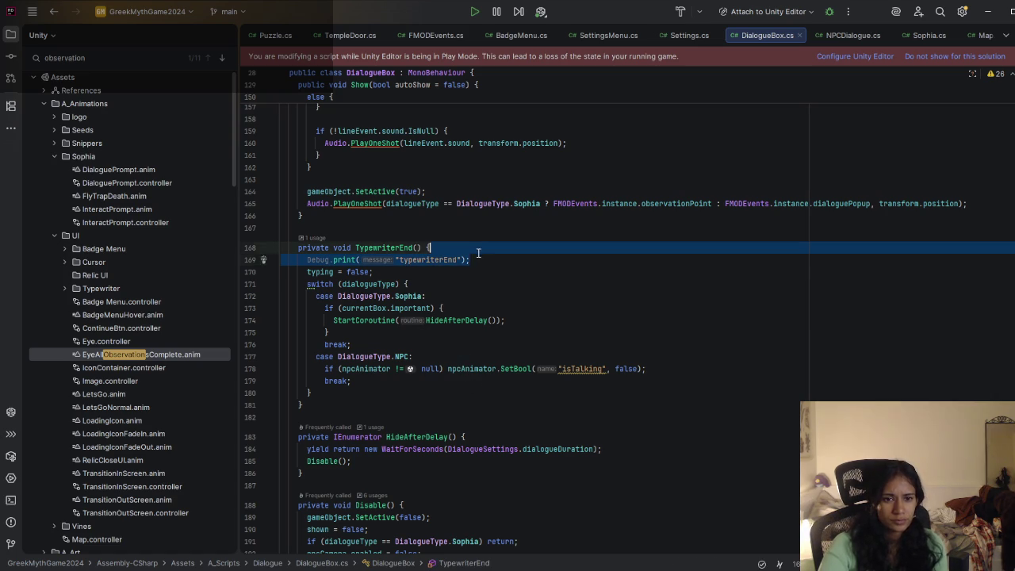
Step: Delete the Debug.print("typewriterEnd") line and review the rest of the script
{"action": "key", "text": "BackSpace"}
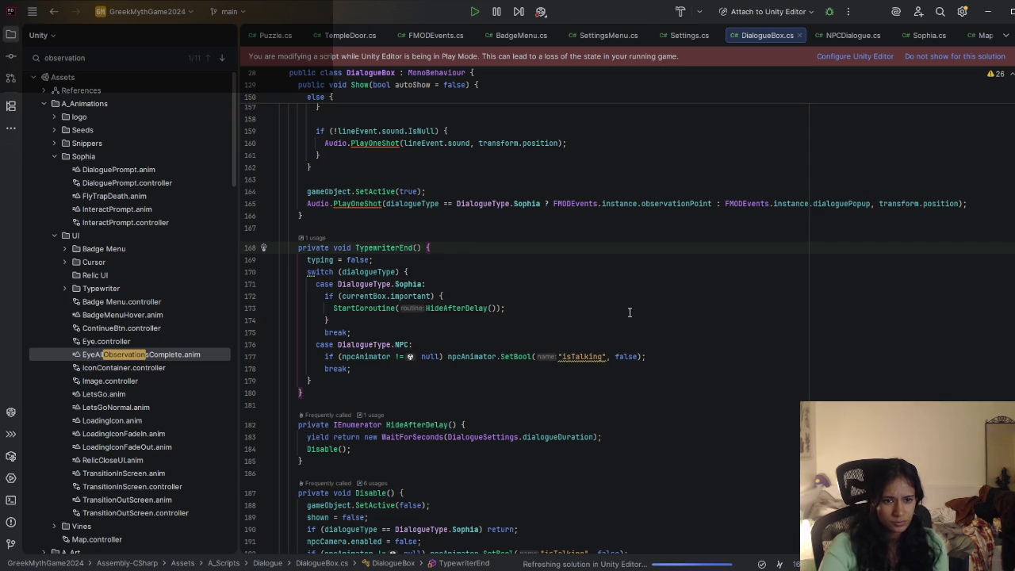
{"action": "scroll", "coordinate": [631, 316], "scroll_direction": "down", "scroll_amount": 3}
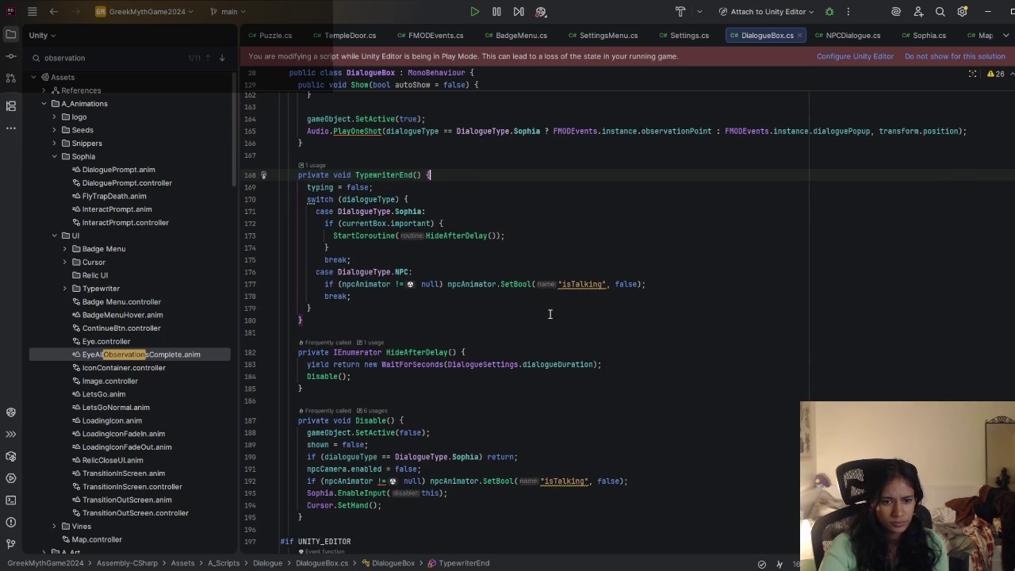
{"action": "scroll", "coordinate": [550, 314], "scroll_direction": "down", "scroll_amount": 3}
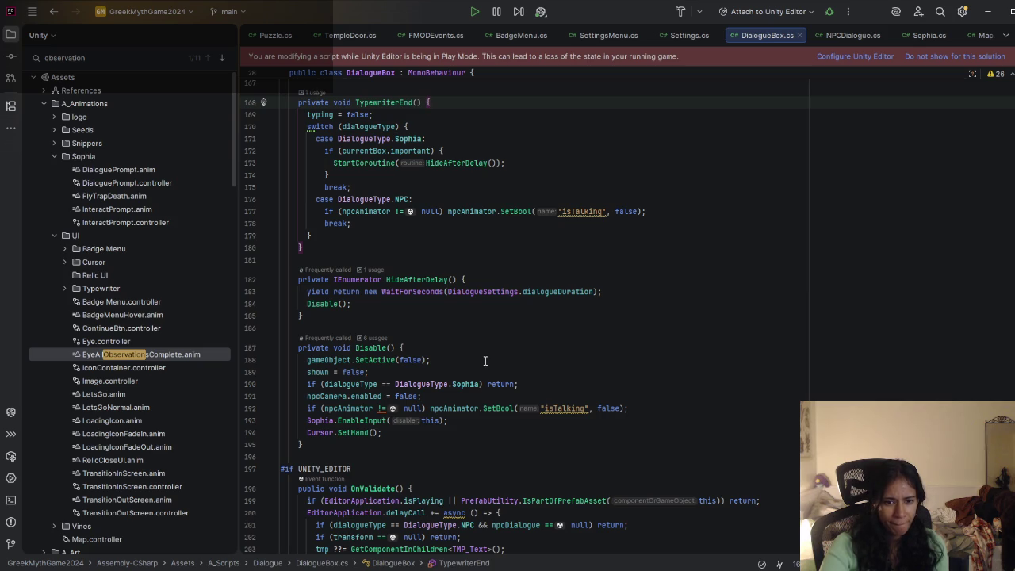
{"action": "scroll", "coordinate": [485, 360], "scroll_direction": "down", "scroll_amount": 10}
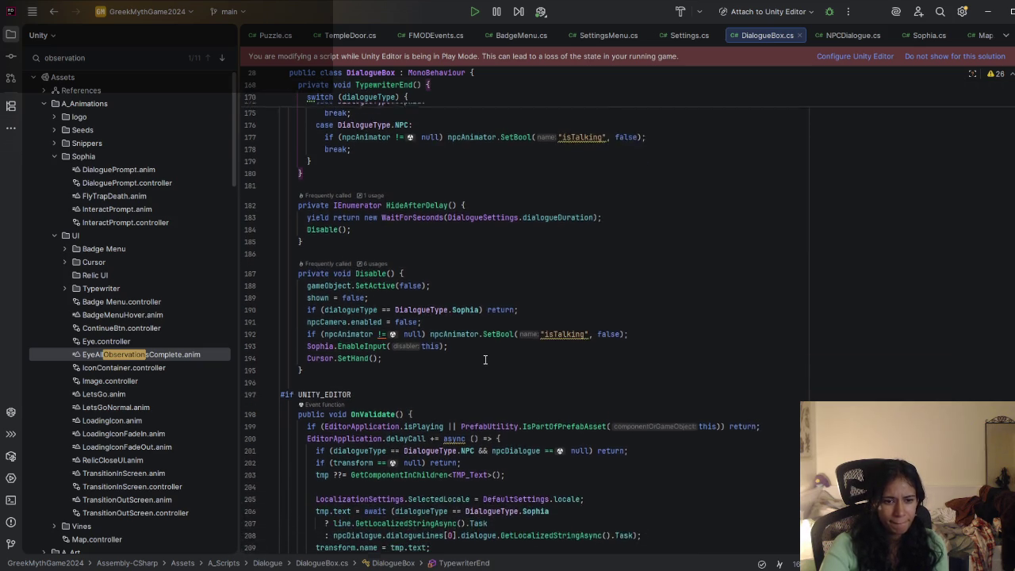
{"action": "scroll", "coordinate": [486, 360], "scroll_direction": "down", "scroll_amount": 3}
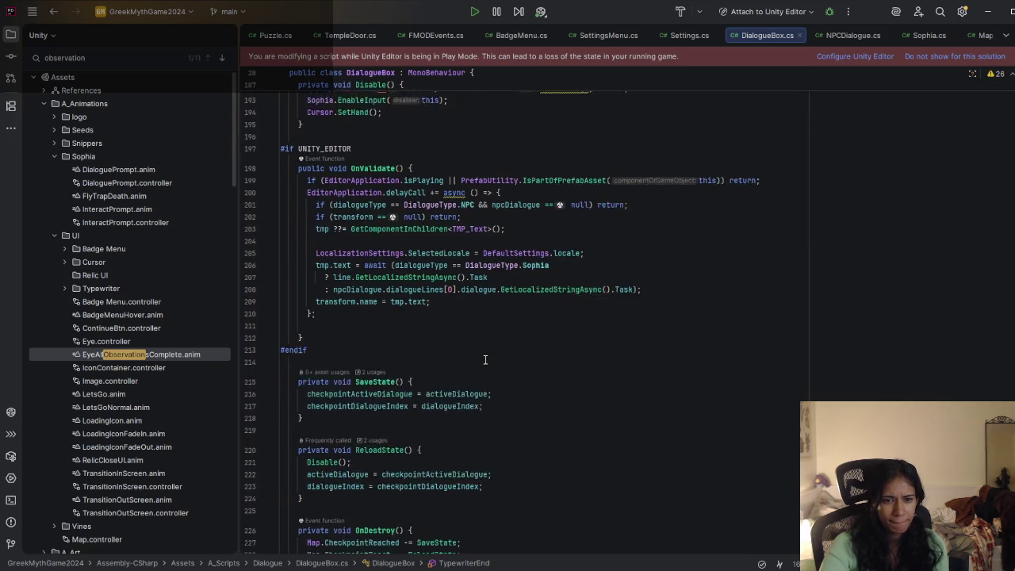
{"action": "scroll", "coordinate": [485, 360], "scroll_direction": "up", "scroll_amount": 15}
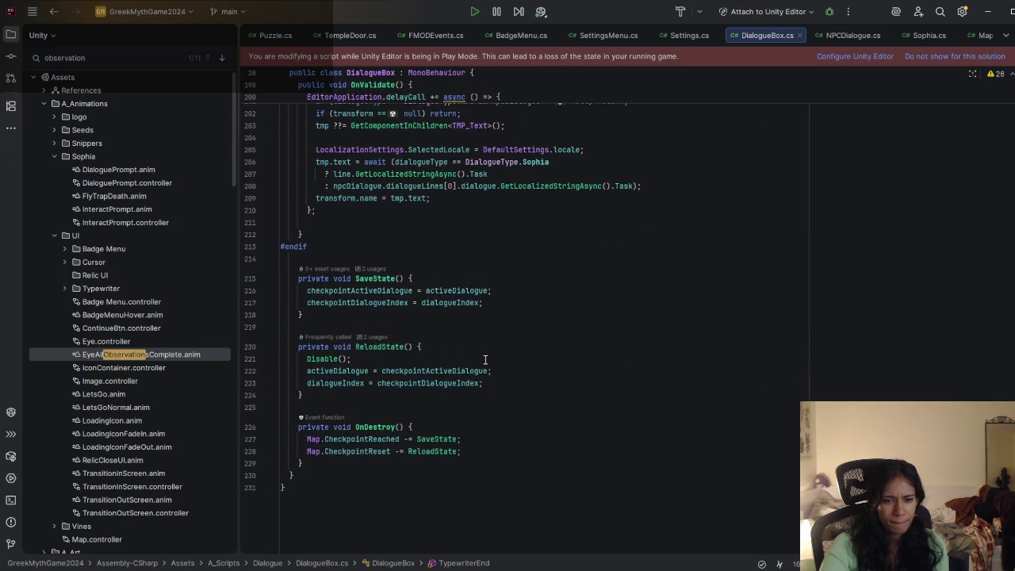
{"action": "scroll", "coordinate": [486, 360], "scroll_direction": "up", "scroll_amount": 8}
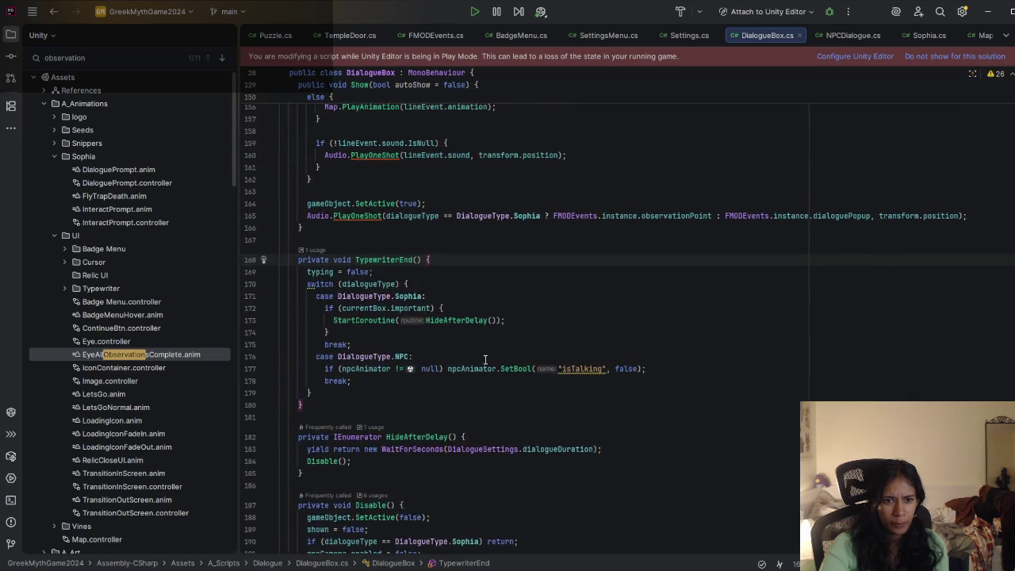
{"action": "scroll", "coordinate": [485, 360], "scroll_direction": "up", "scroll_amount": 6}
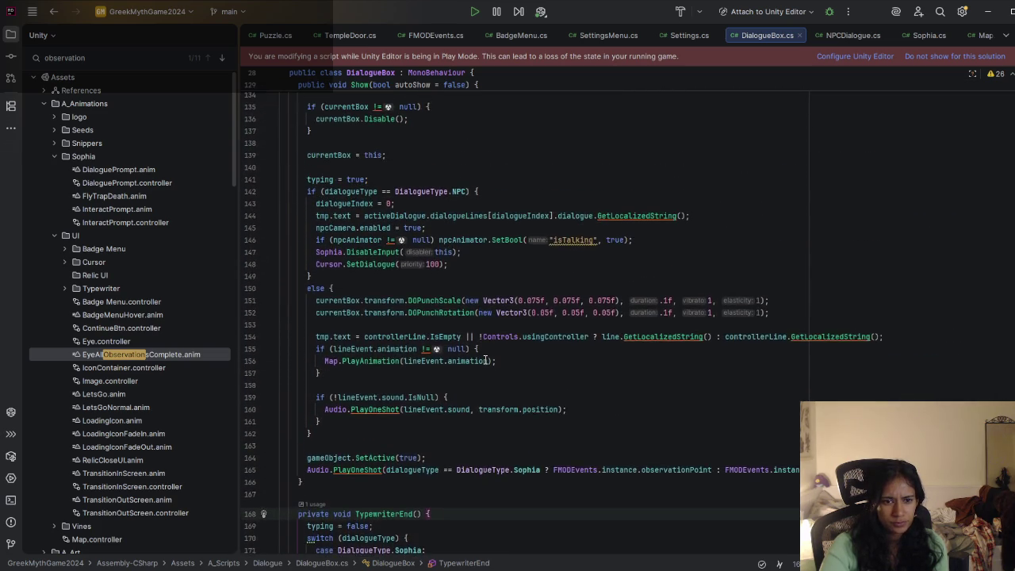
{"action": "scroll", "coordinate": [485, 361], "scroll_direction": "up", "scroll_amount": 5}
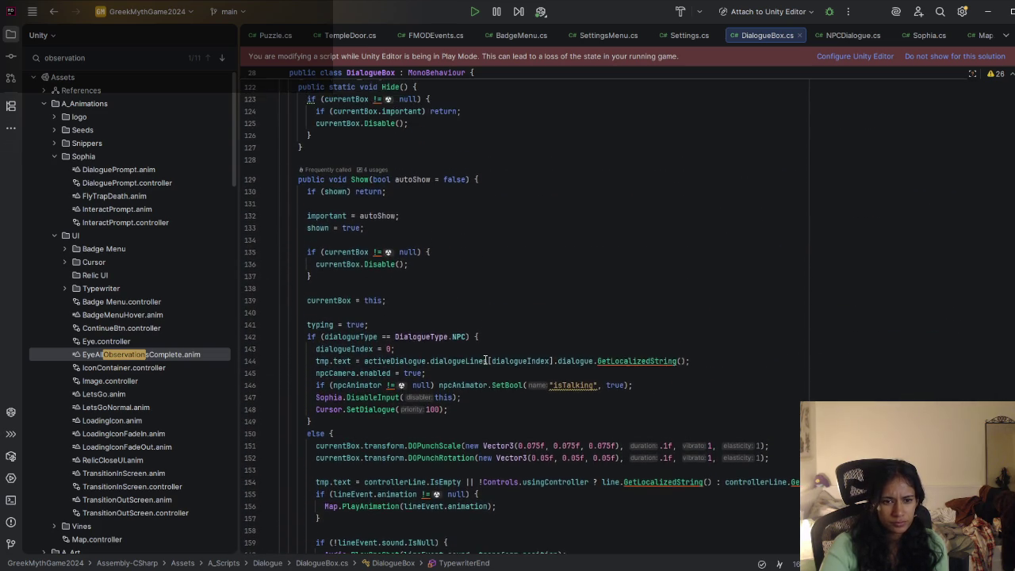
{"action": "scroll", "coordinate": [485, 360], "scroll_direction": "up", "scroll_amount": 9}
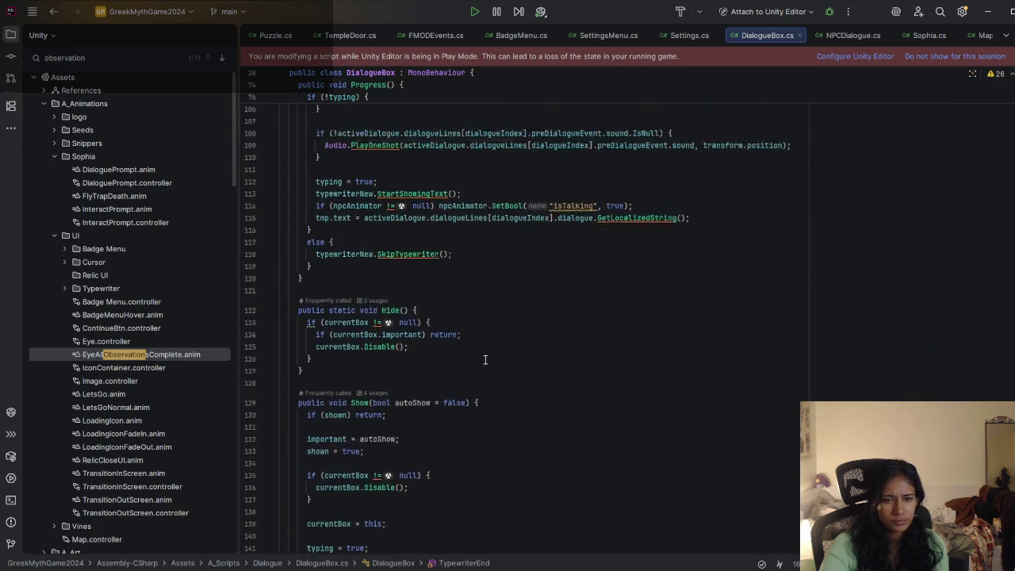
Step: Switch back to Unity and start a fresh playtest
{"action": "left_click", "coordinate": [486, 357]}
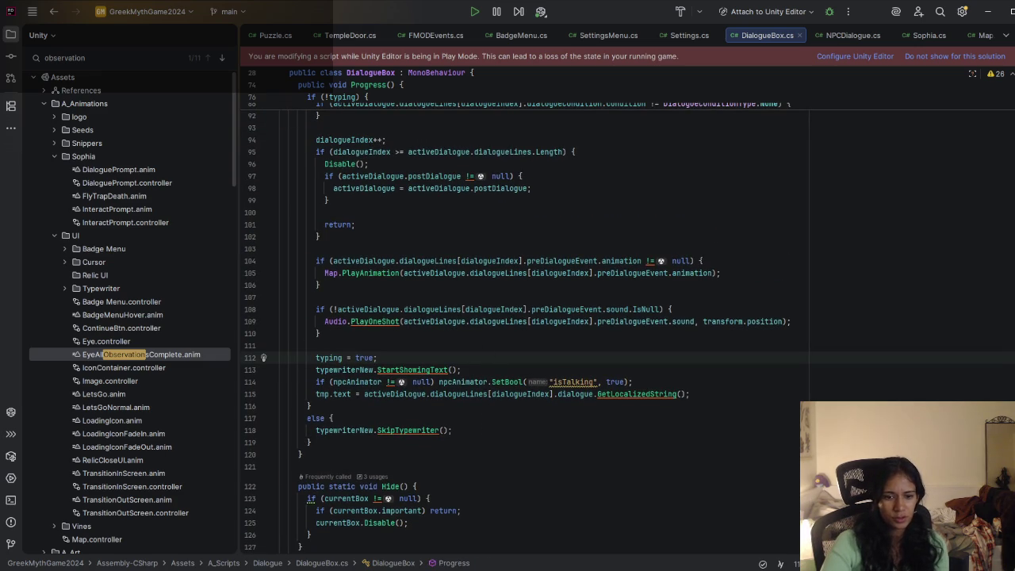
{"action": "key", "text": "alt+Tab"}
{"action": "left_click", "coordinate": [552, 34]}
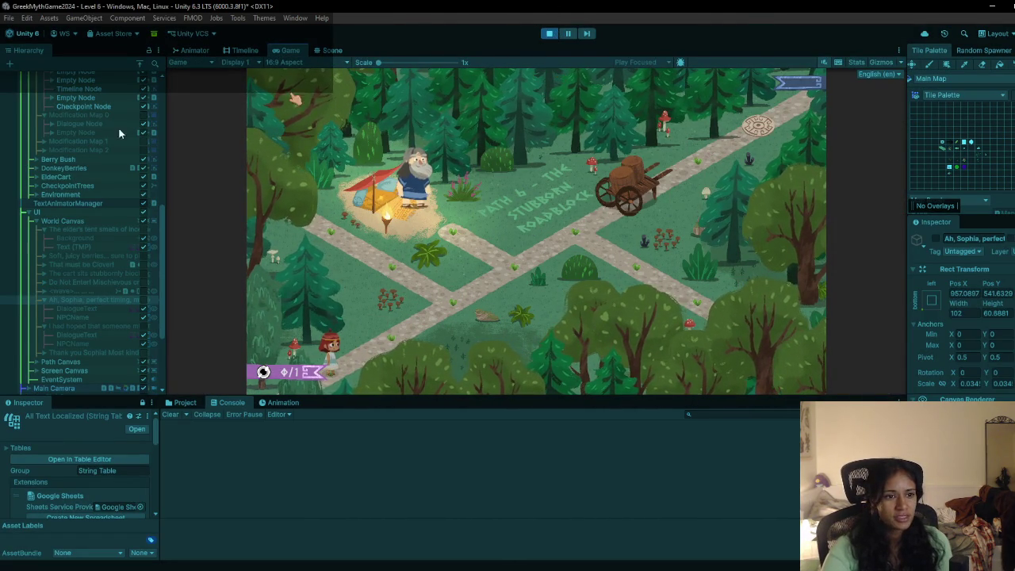
Step: Walk Sophia up to Elder Theros, click through his whole dialogue, then walk away
{"action": "left_click", "coordinate": [403, 341]}
{"action": "left_click", "coordinate": [456, 311]}
{"action": "left_click", "coordinate": [506, 284]}
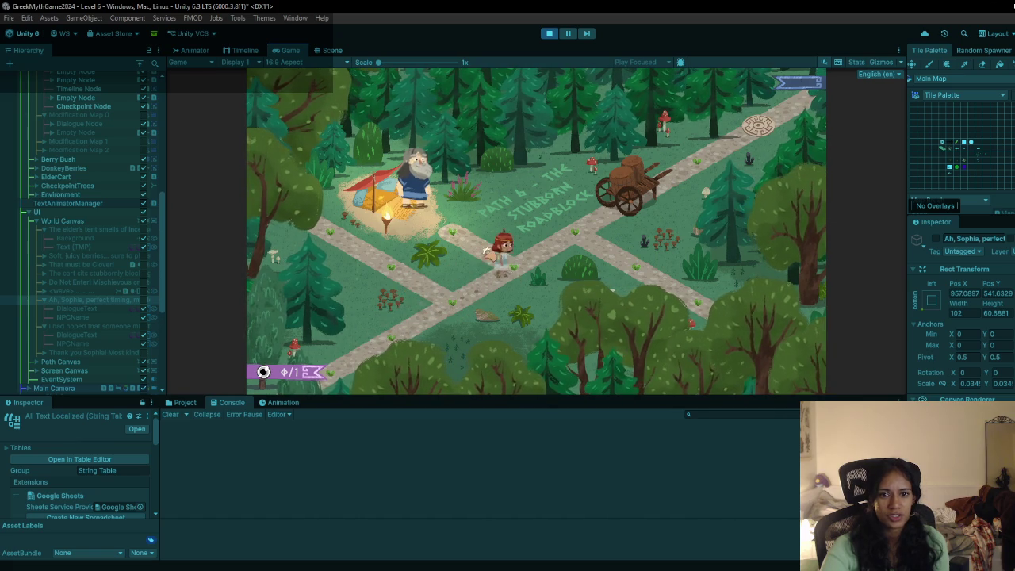
{"action": "left_click", "coordinate": [439, 203]}
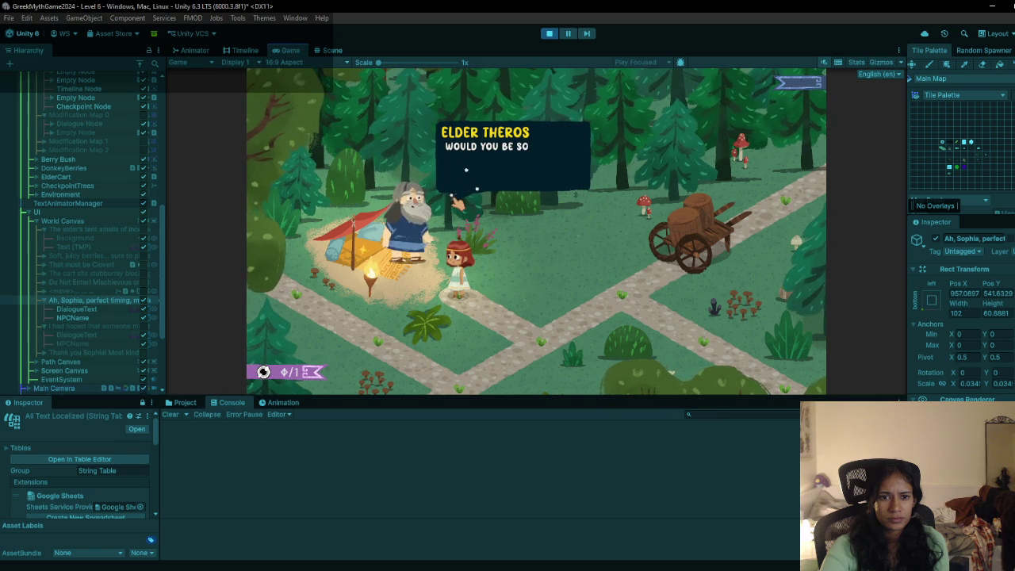
{"action": "left_click", "coordinate": [566, 240]}
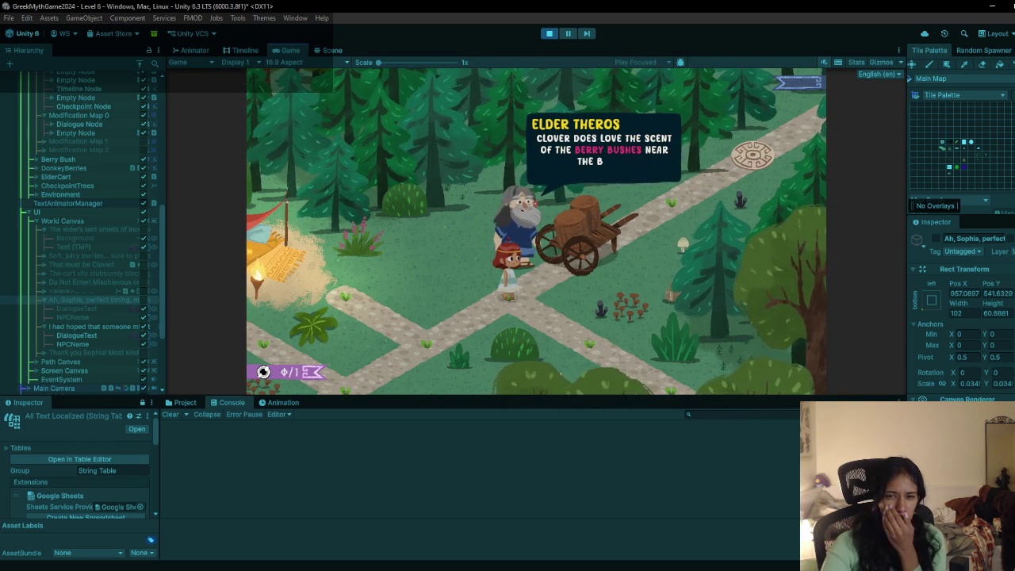
{"action": "left_click", "coordinate": [560, 203]}
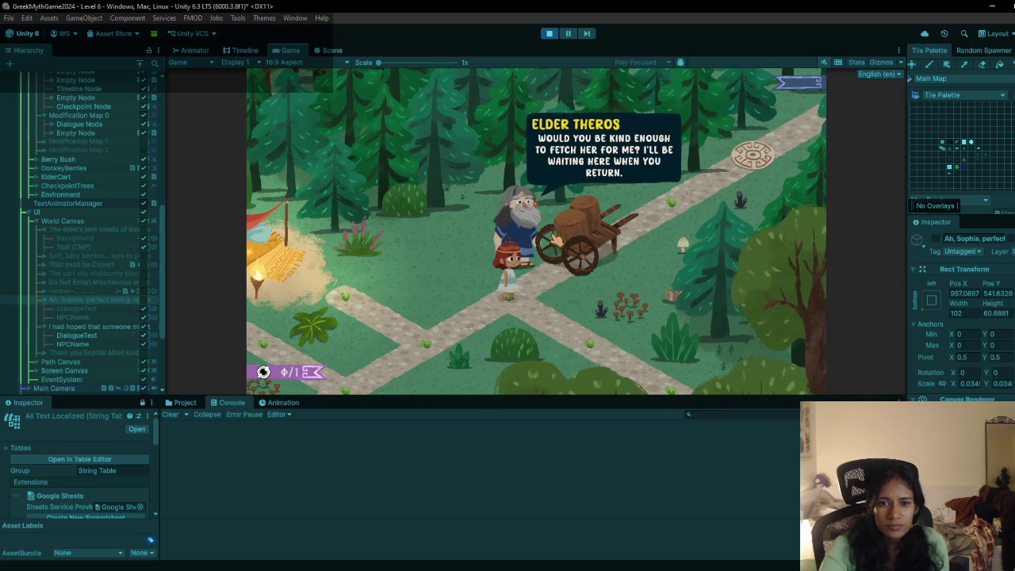
{"action": "left_click", "coordinate": [558, 238]}
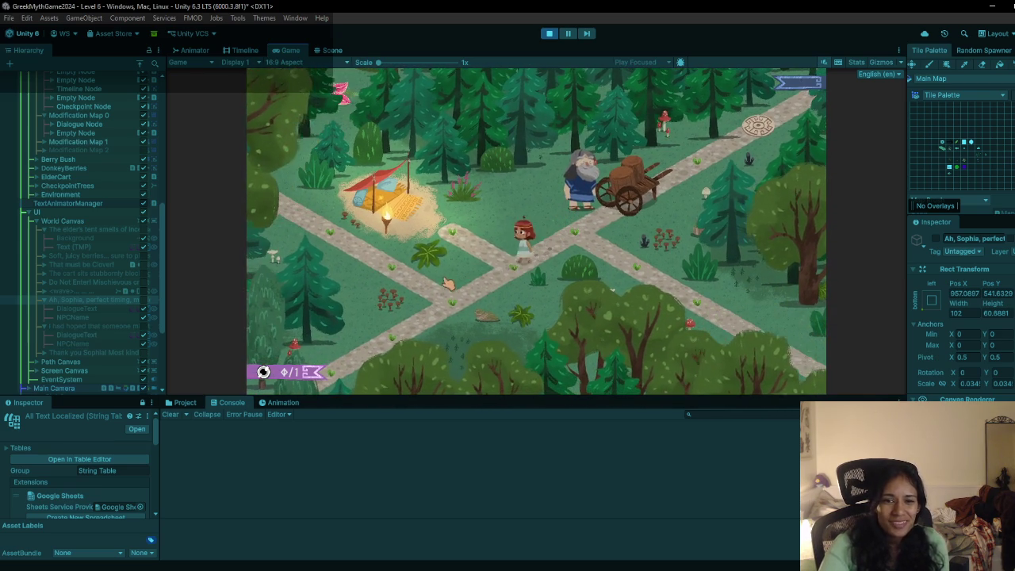
{"action": "left_click", "coordinate": [448, 284]}
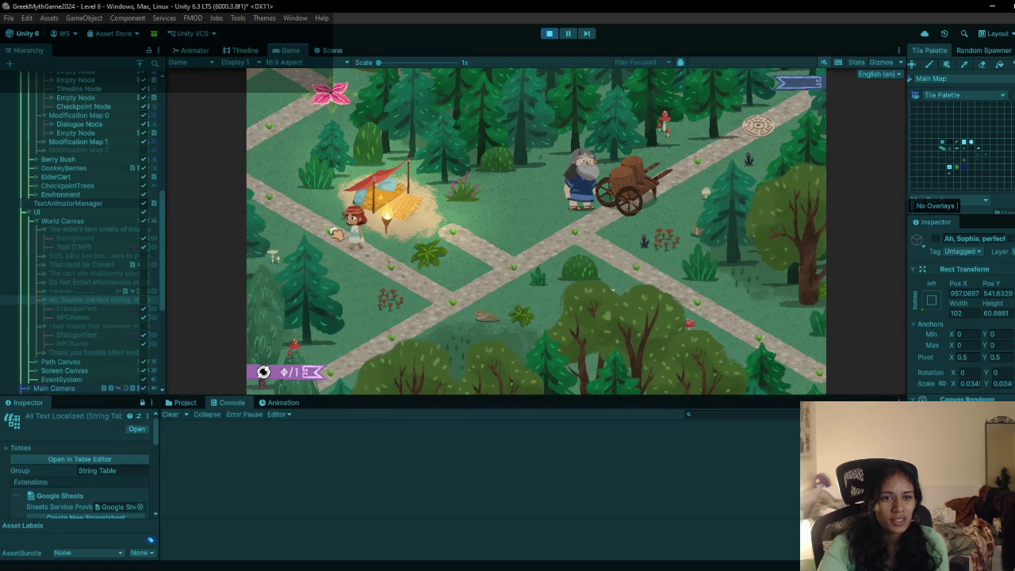
Step: Walk down-left, then alternately inspect the berry bush and the elder's tent twice each
{"action": "left_click", "coordinate": [363, 239]}
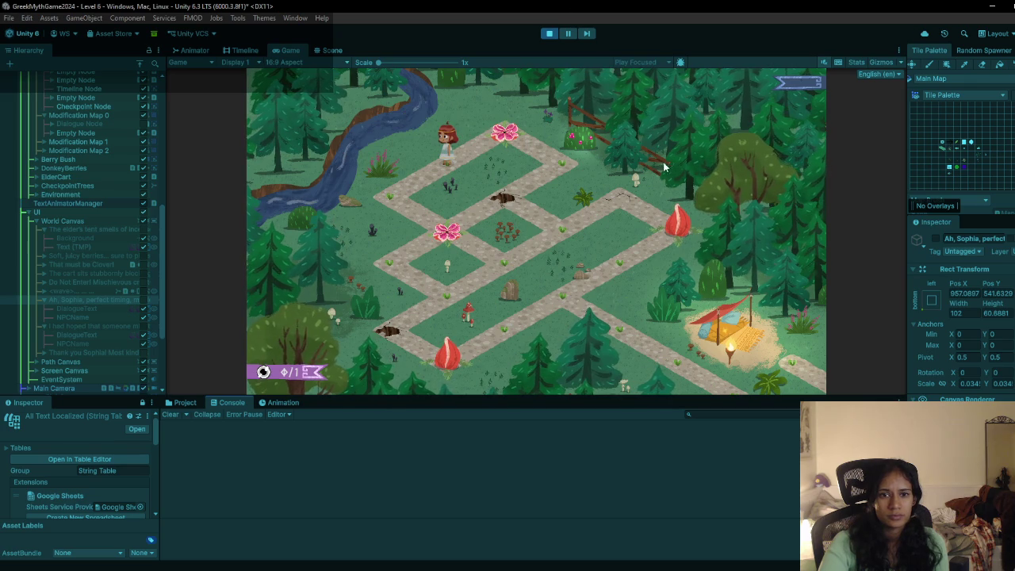
{"action": "left_click", "coordinate": [591, 146]}
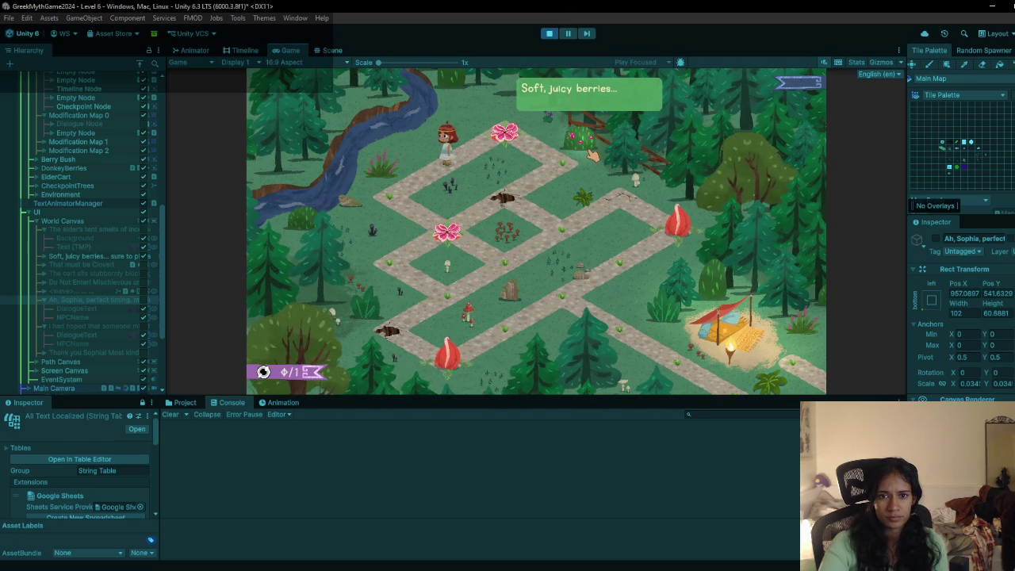
{"action": "left_click", "coordinate": [734, 333]}
{"action": "left_click", "coordinate": [576, 131]}
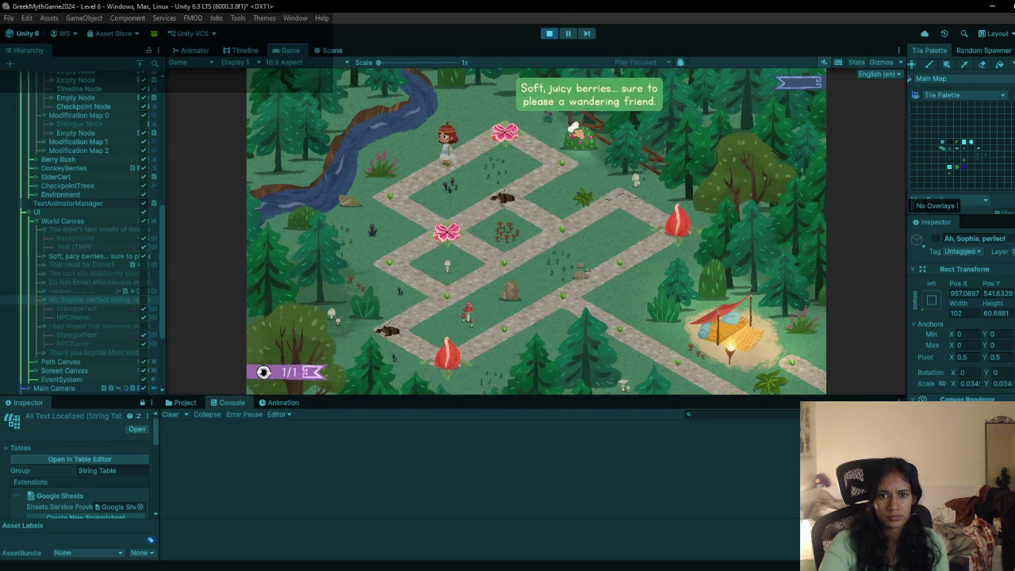
{"action": "left_click", "coordinate": [730, 349]}
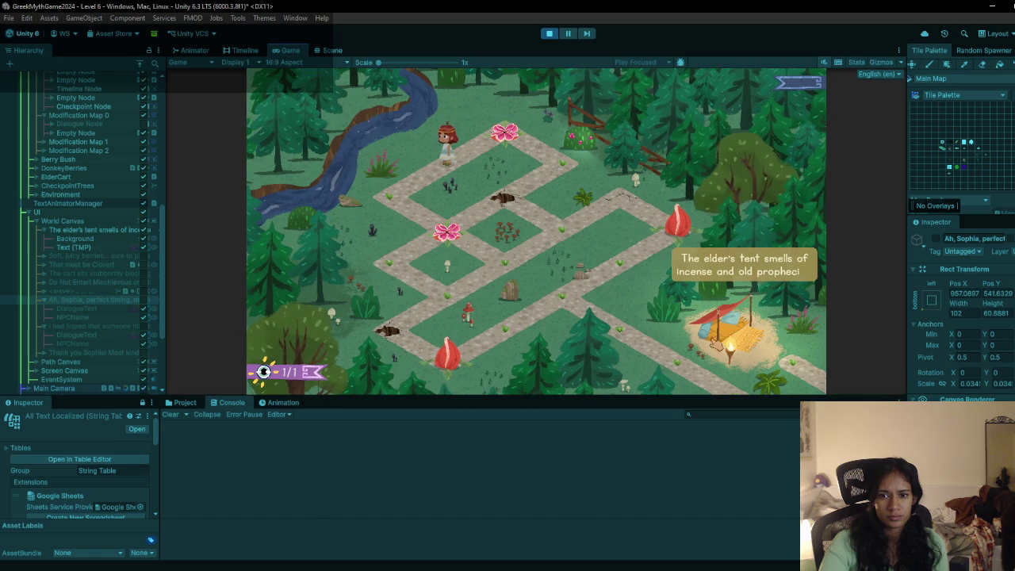